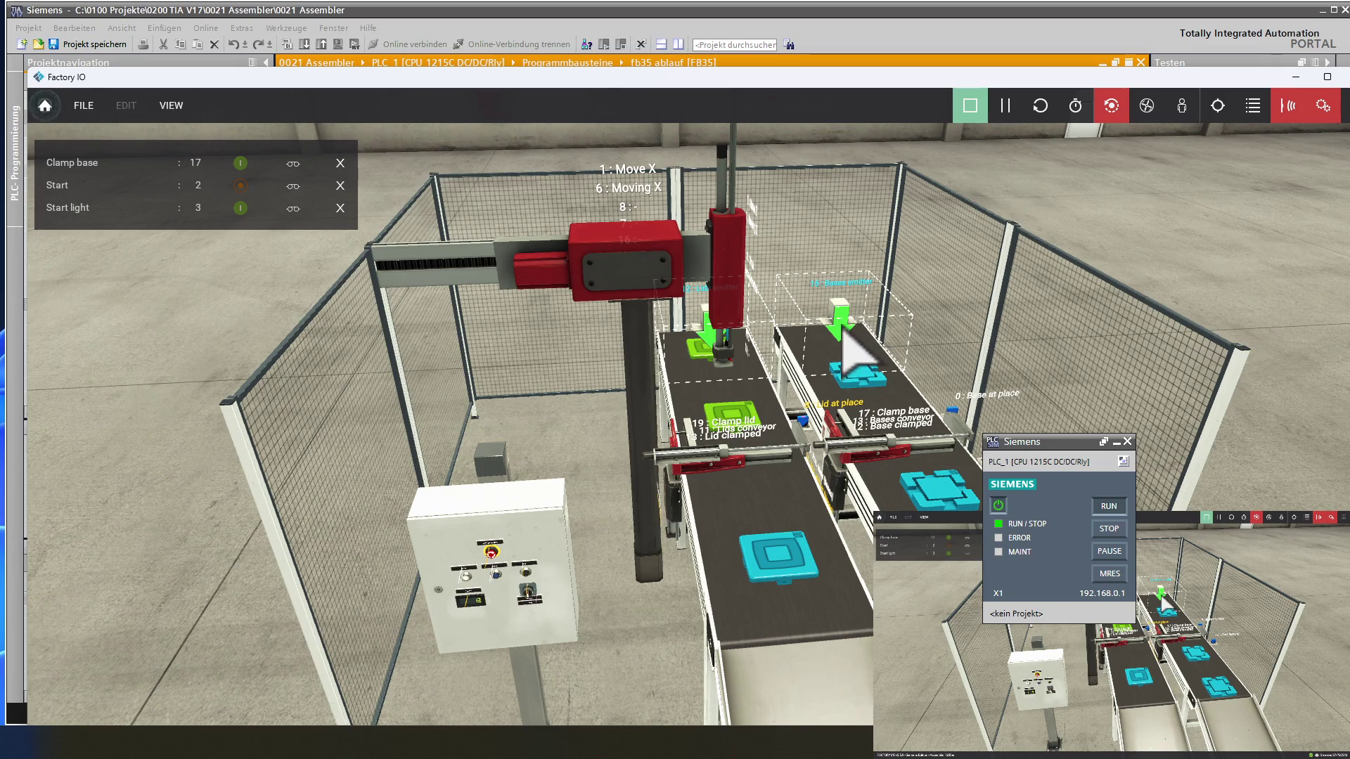
{"action": "left_click", "coordinate": [974, 107]}
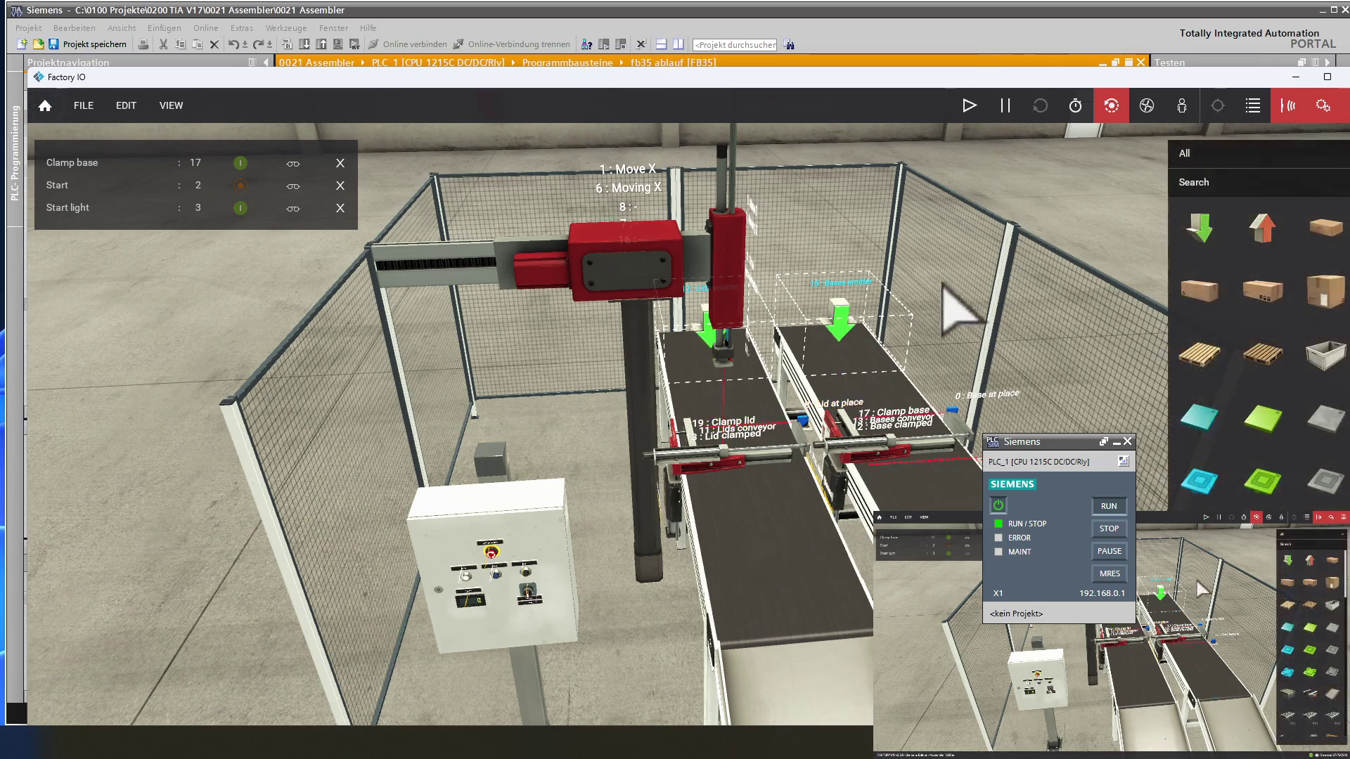
{"action": "mouse_move", "coordinate": [922, 307]}
{"action": "right_mouse_down"}
{"action": "mouse_move", "coordinate": [865, 413]}
{"action": "mouse_move", "coordinate": [853, 199]}
{"action": "mouse_move", "coordinate": [636, 137]}
{"action": "mouse_move", "coordinate": [584, 171]}
{"action": "mouse_move", "coordinate": [682, 199]}
{"action": "right_mouse_up"}
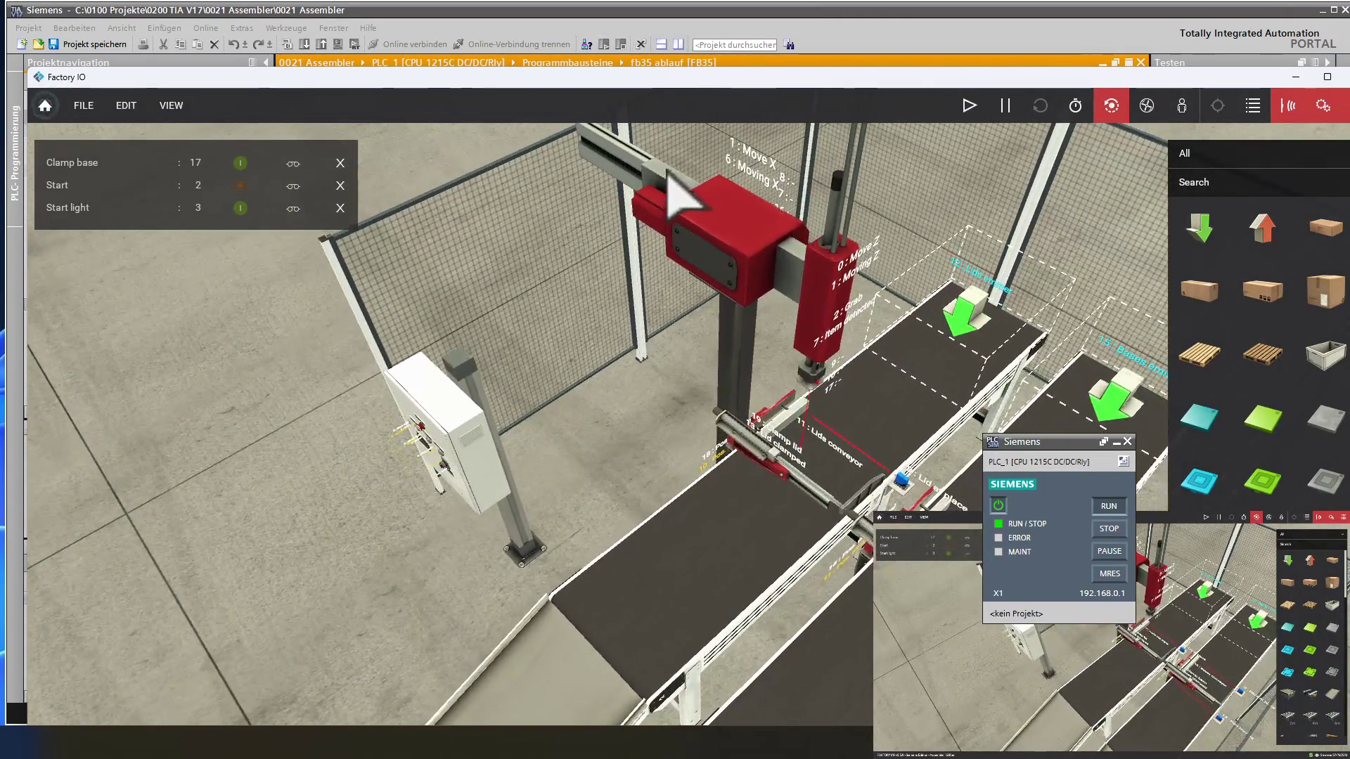
{"action": "double_click", "coordinate": [974, 311]}
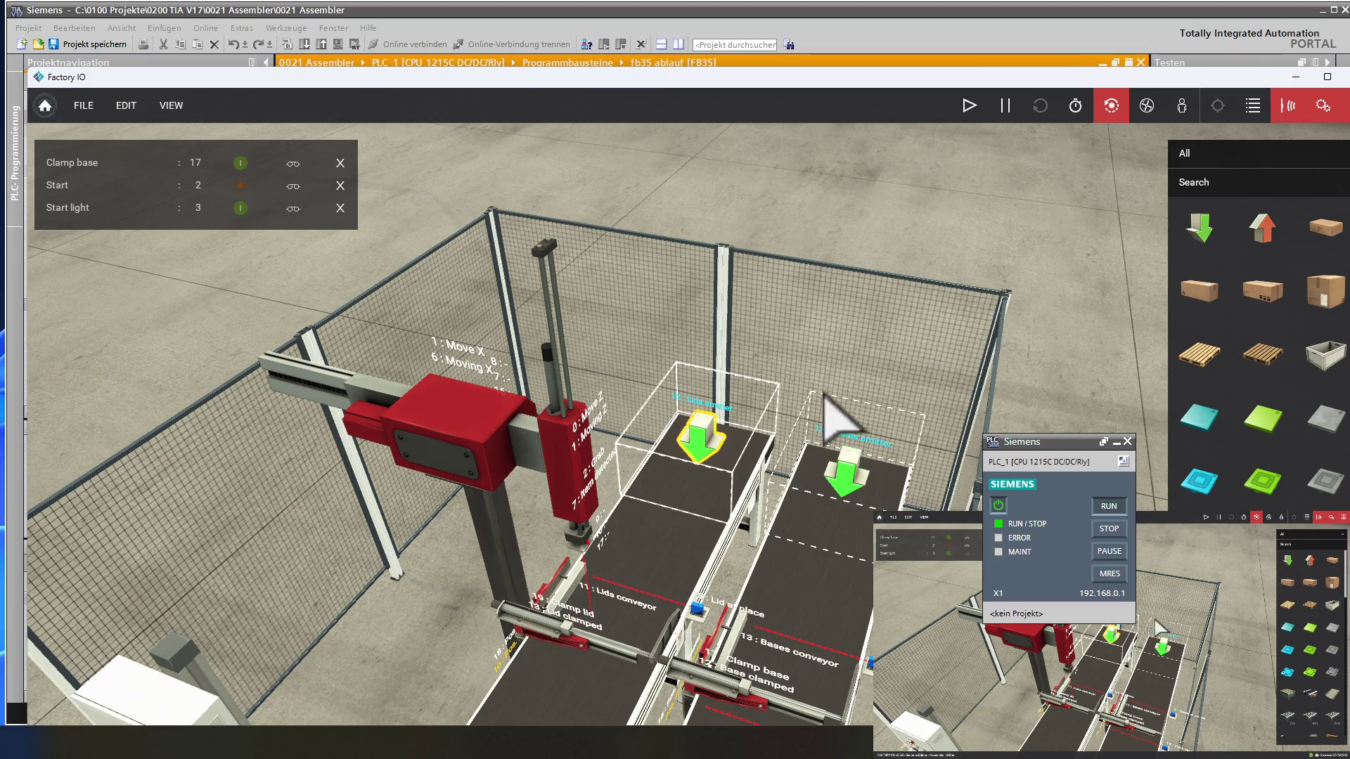
{"action": "right_click", "coordinate": [705, 445]}
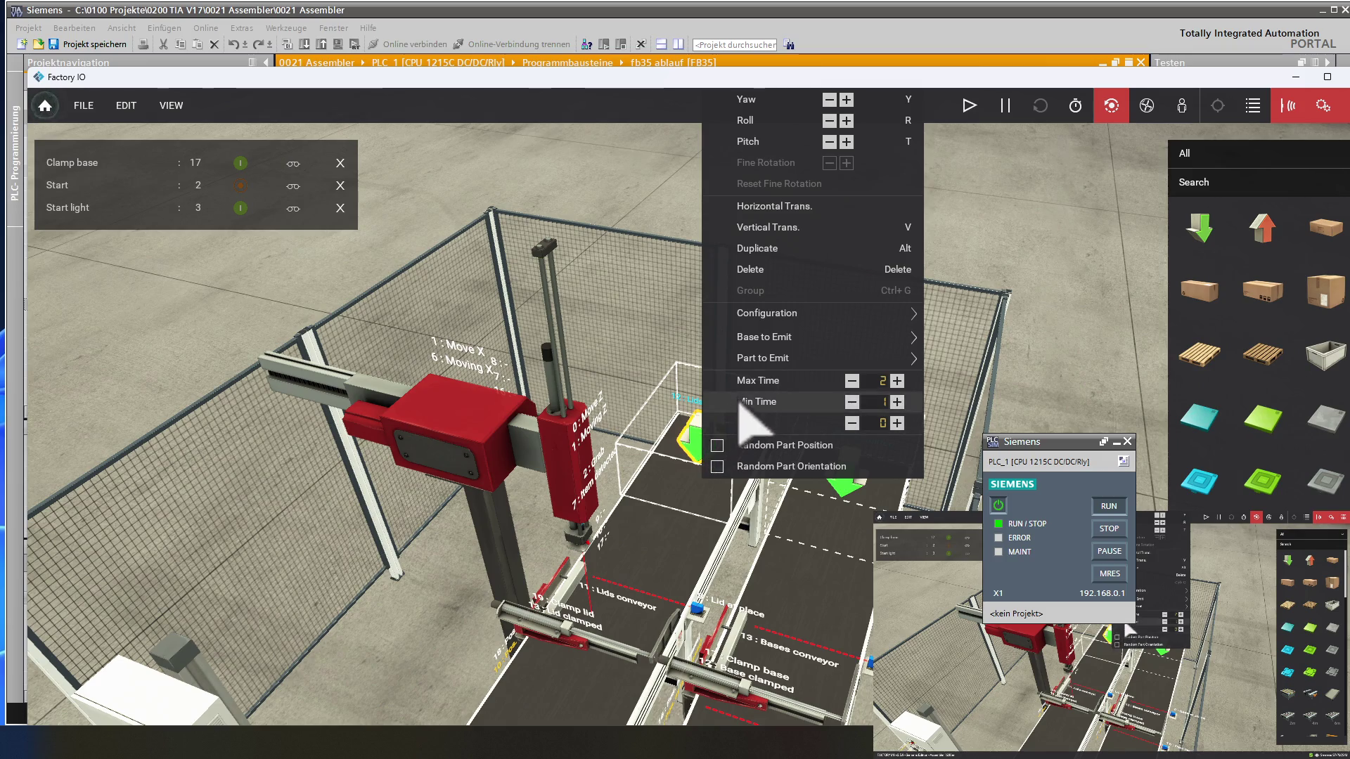
{"action": "mouse_move", "coordinate": [757, 315]}
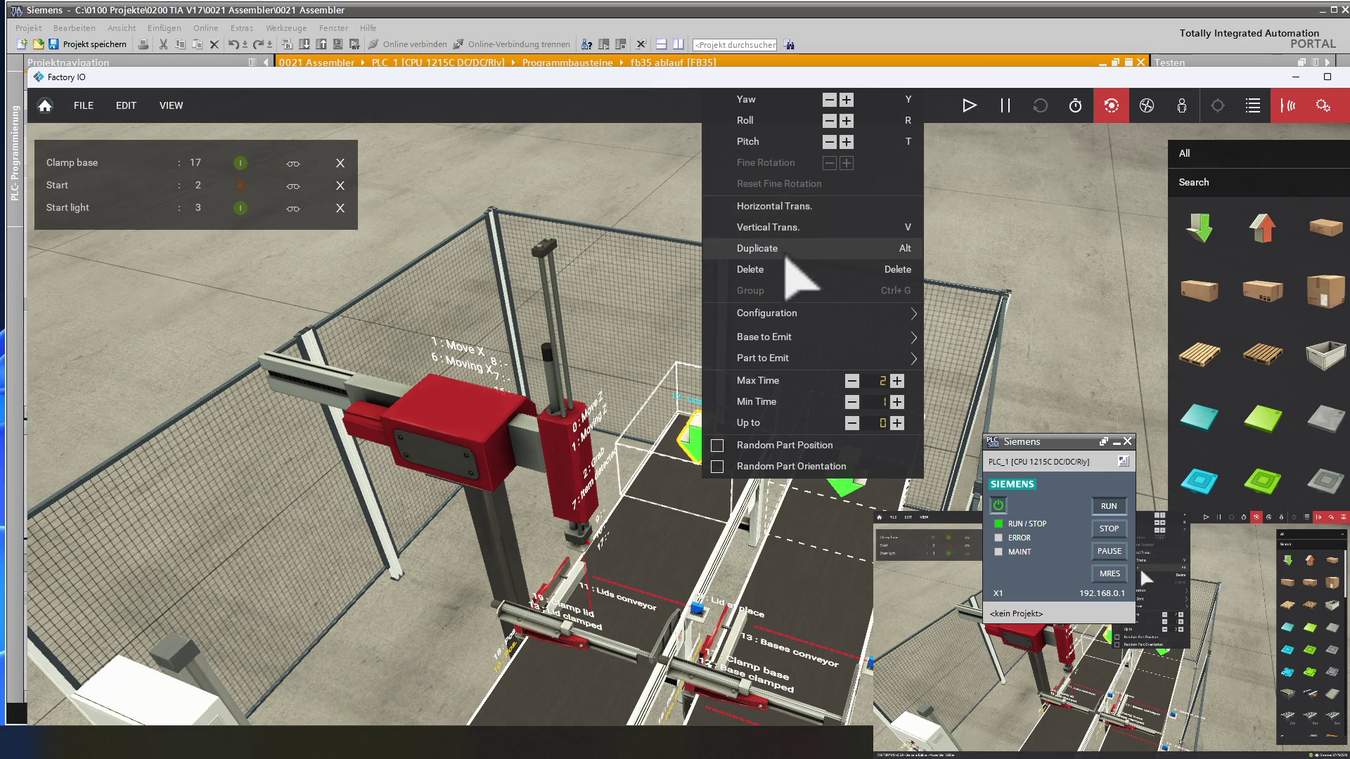
{"action": "mouse_move", "coordinate": [806, 343]}
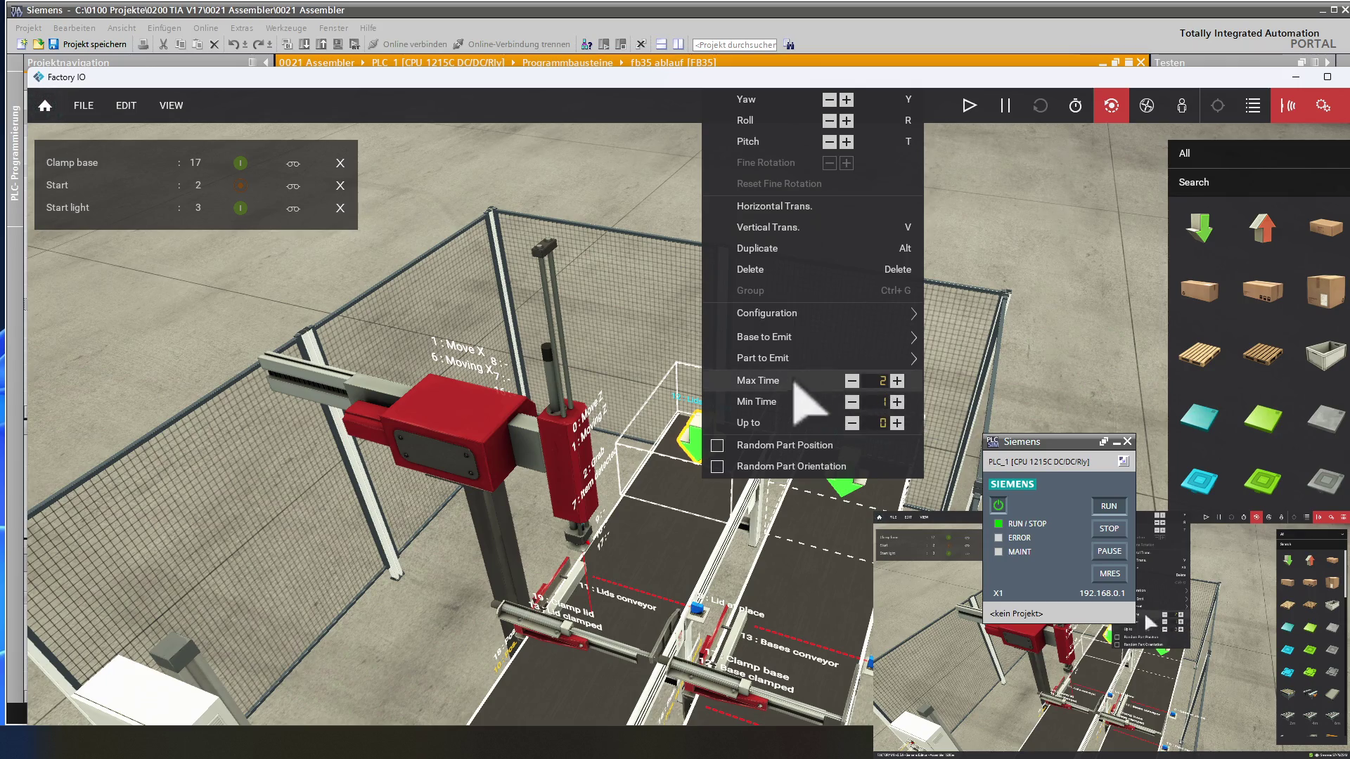
{"action": "left_click", "coordinate": [633, 336]}
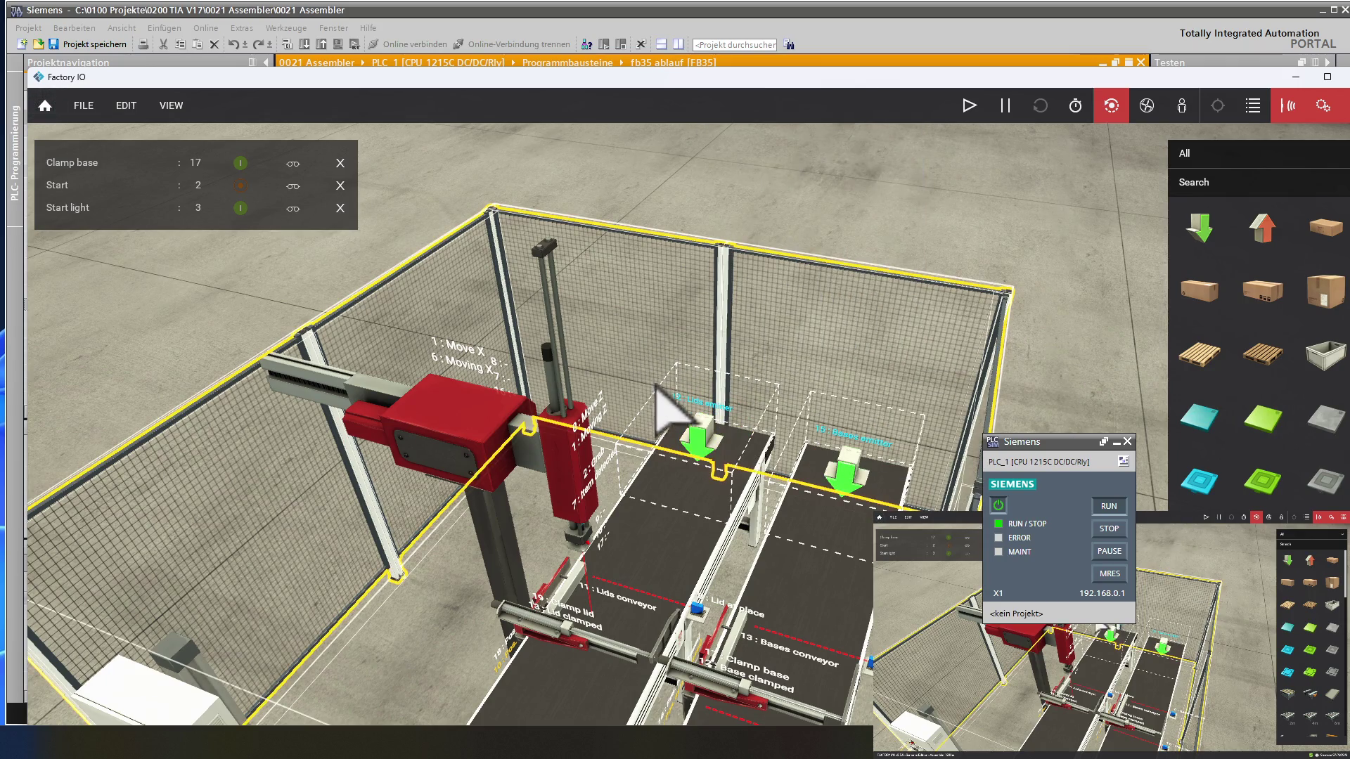
- Set the bases emitter to Max Time 10 and Min Time 5
{"action": "left_click", "coordinate": [844, 474]}
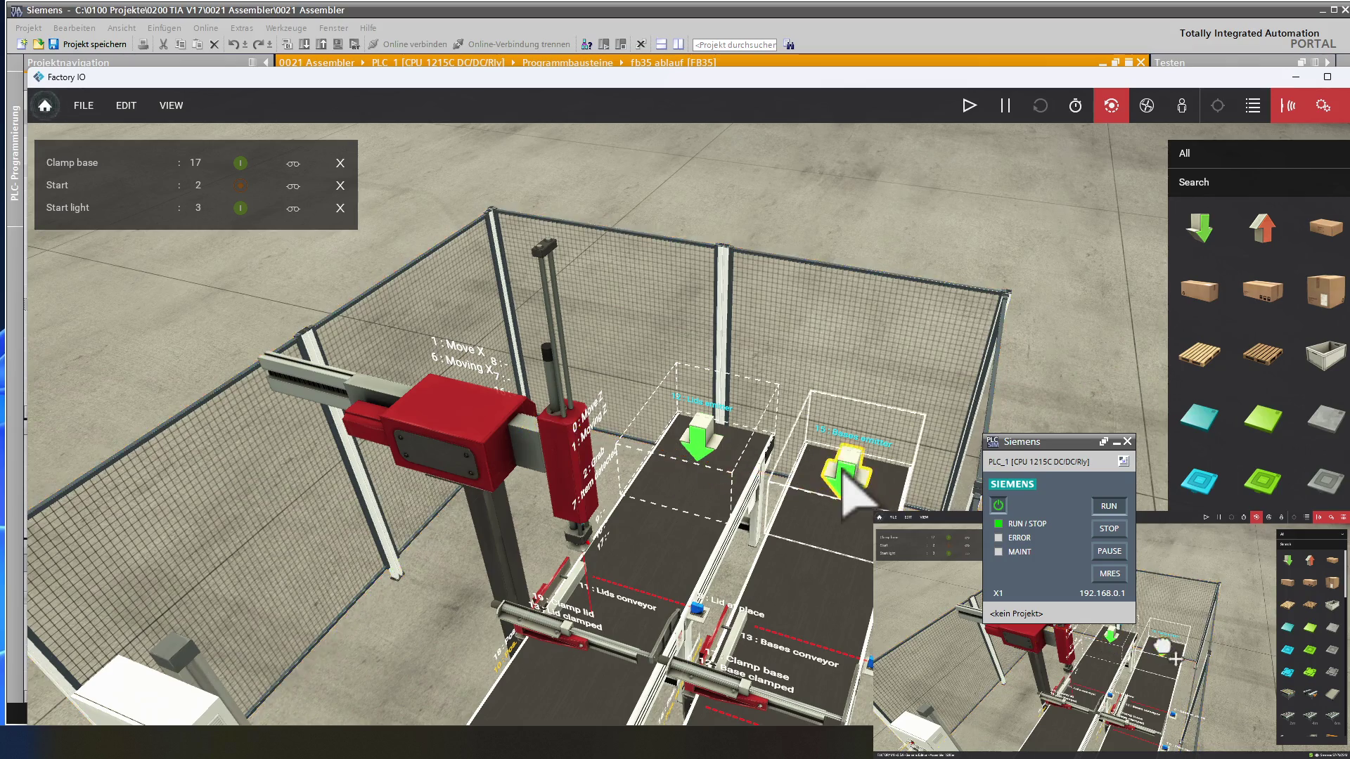
{"action": "right_click", "coordinate": [844, 476]}
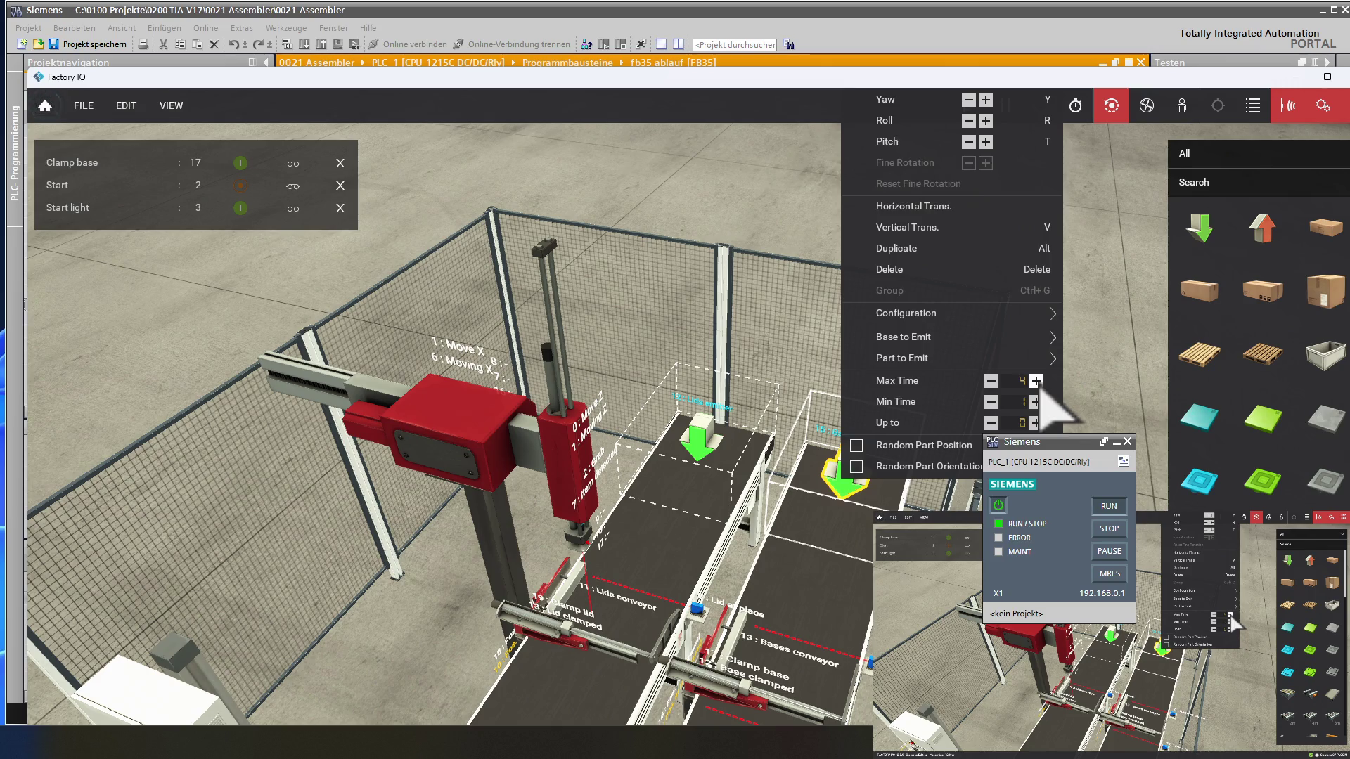
{"action": "left_click", "coordinate": [1035, 381]}
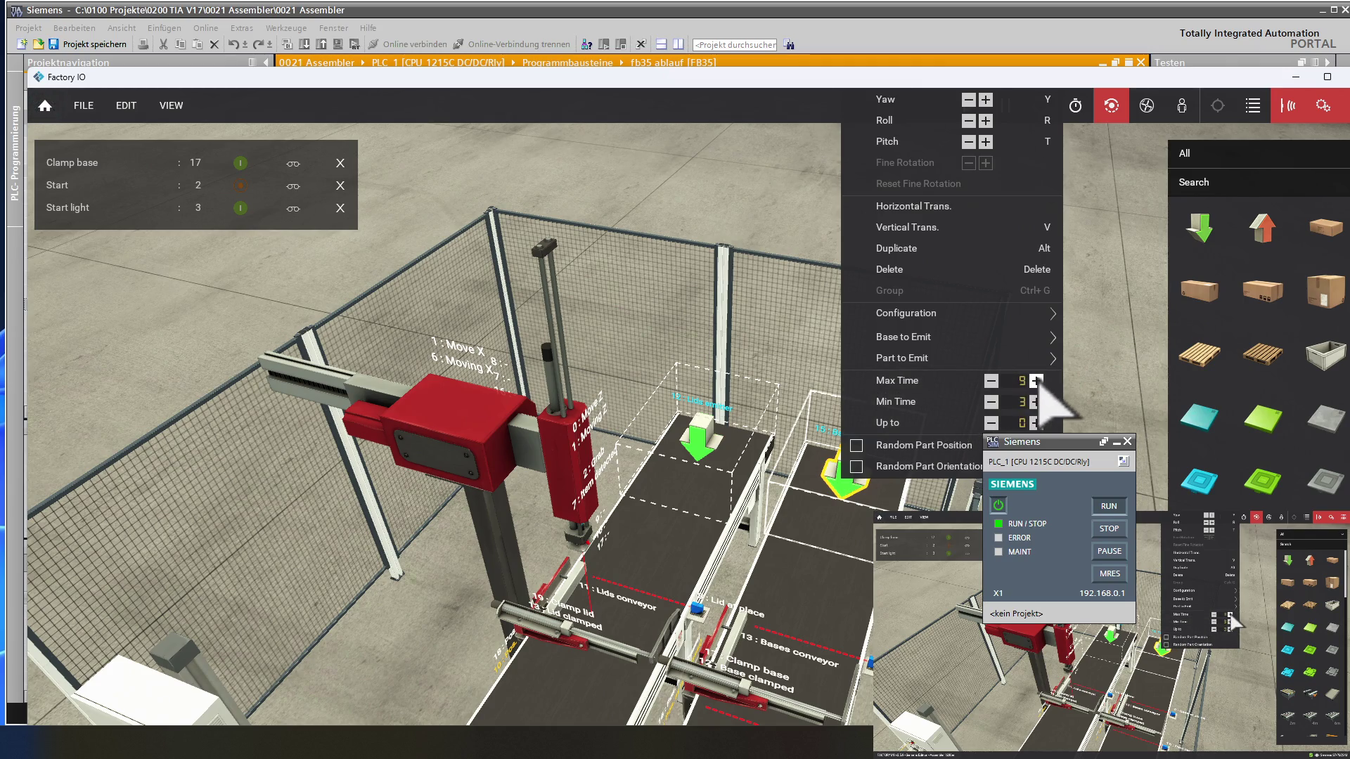
{"action": "left_click", "coordinate": [1037, 381]}
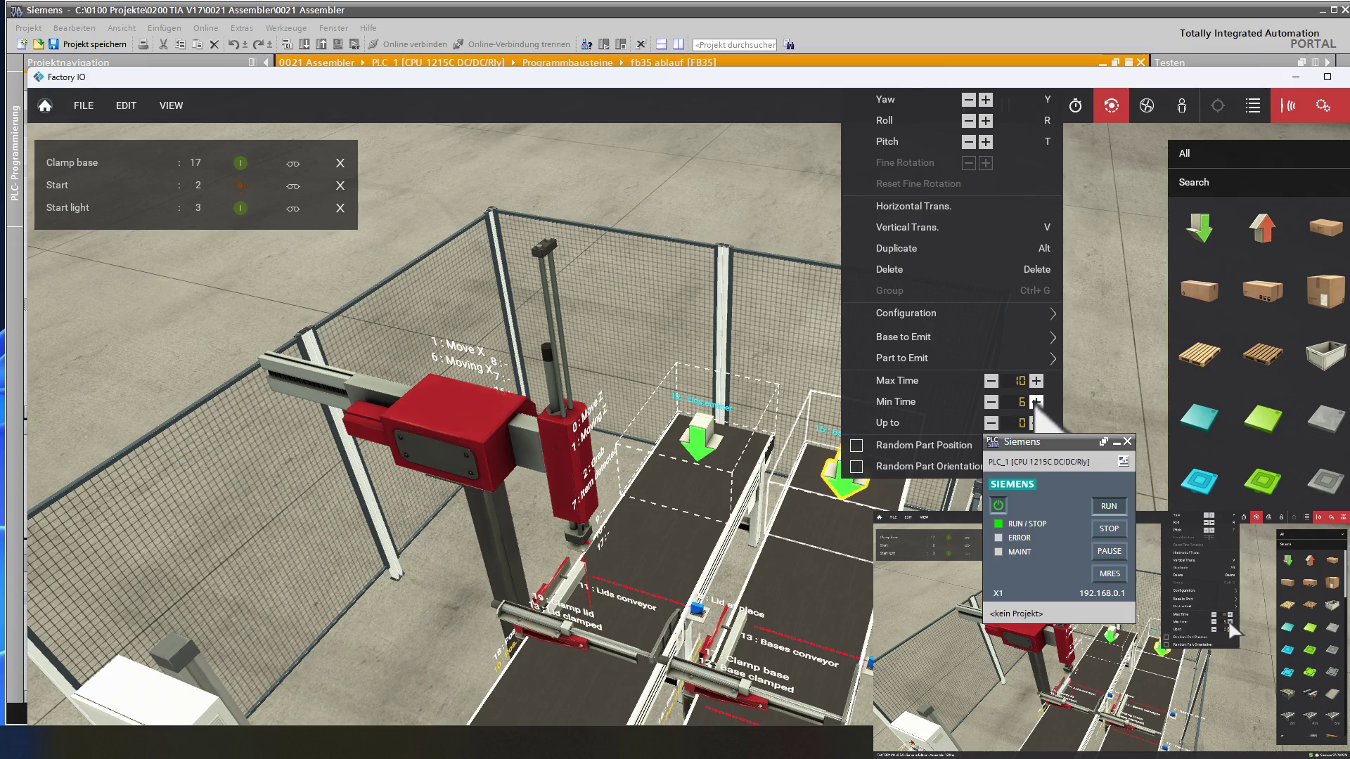
{"action": "left_click", "coordinate": [990, 402]}
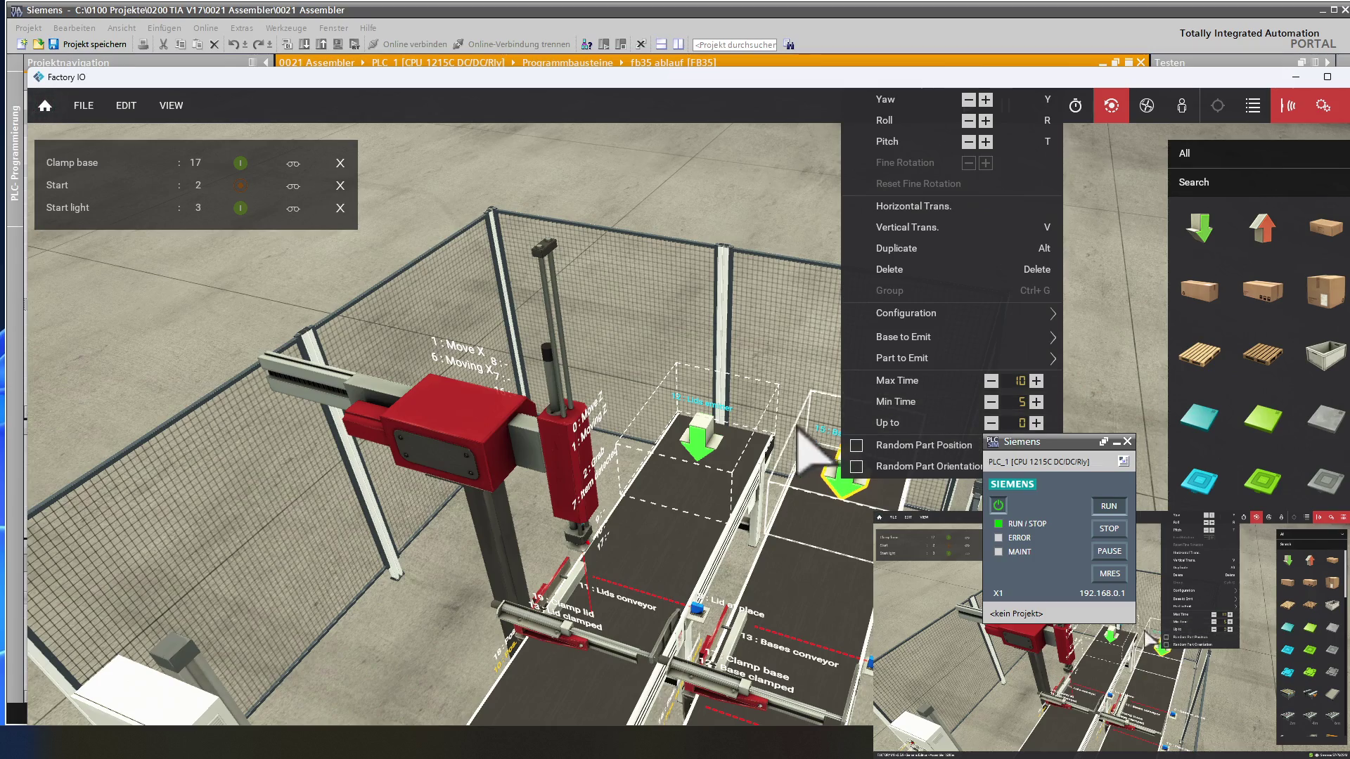
- Set the lids emitter's timing to Max Time 10 and Min Time 5
{"action": "left_click", "coordinate": [707, 450]}
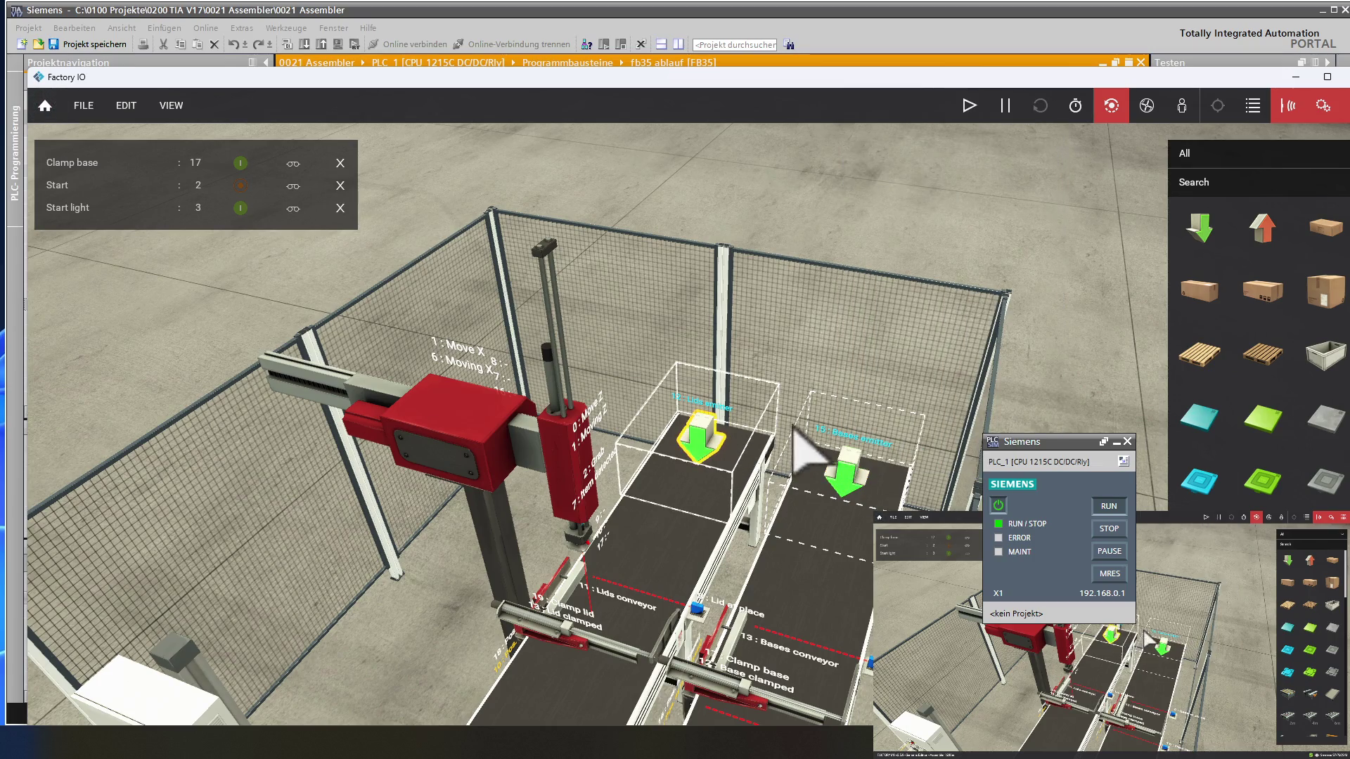
{"action": "right_click", "coordinate": [708, 452]}
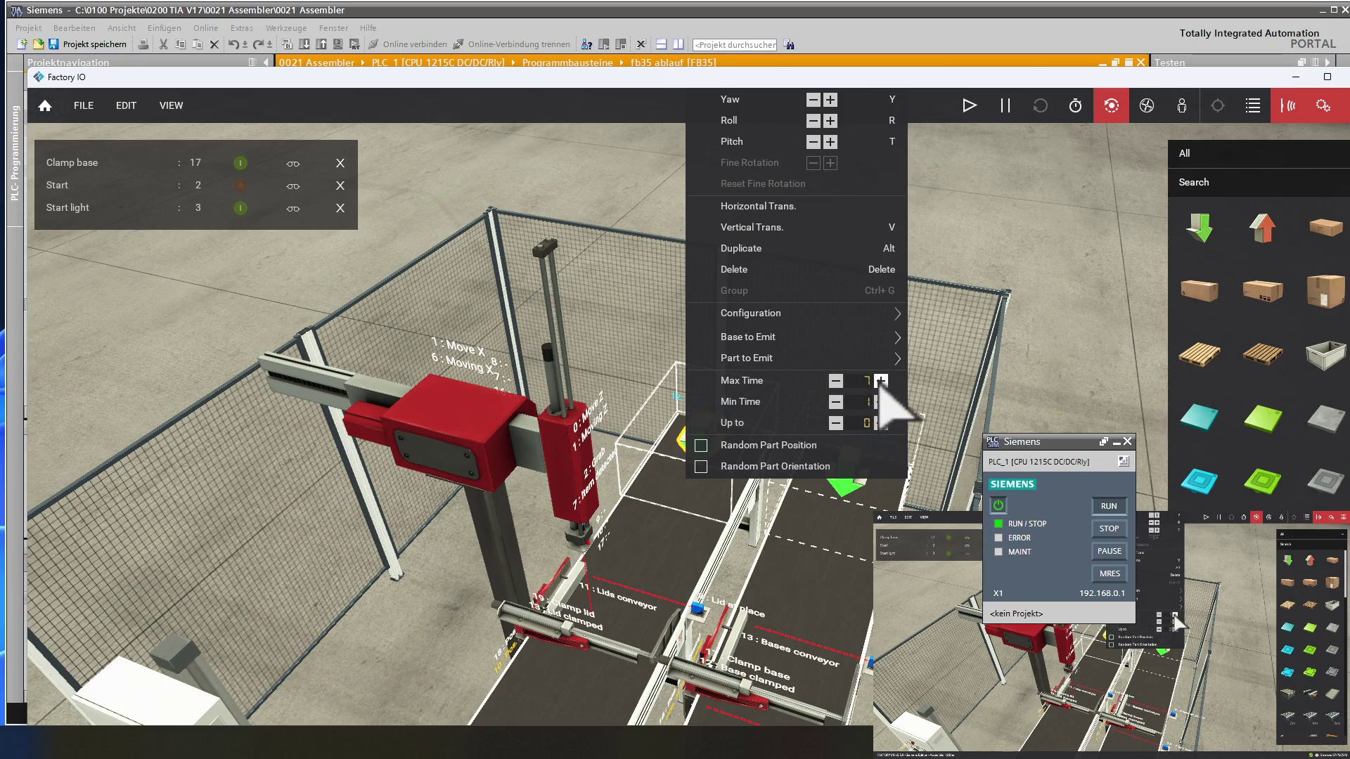
{"action": "left_click", "coordinate": [880, 401]}
{"action": "left_click", "coordinate": [880, 401]}
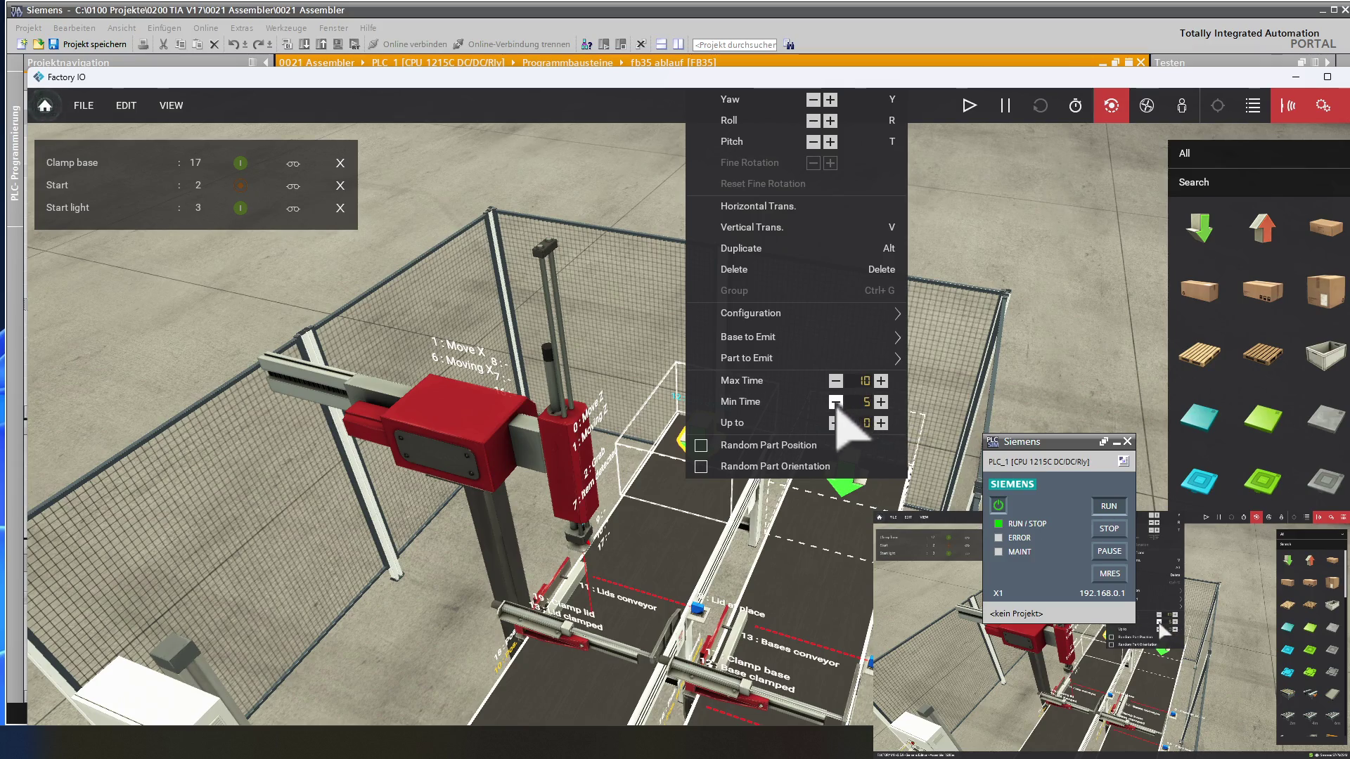
{"action": "left_click", "coordinate": [702, 446]}
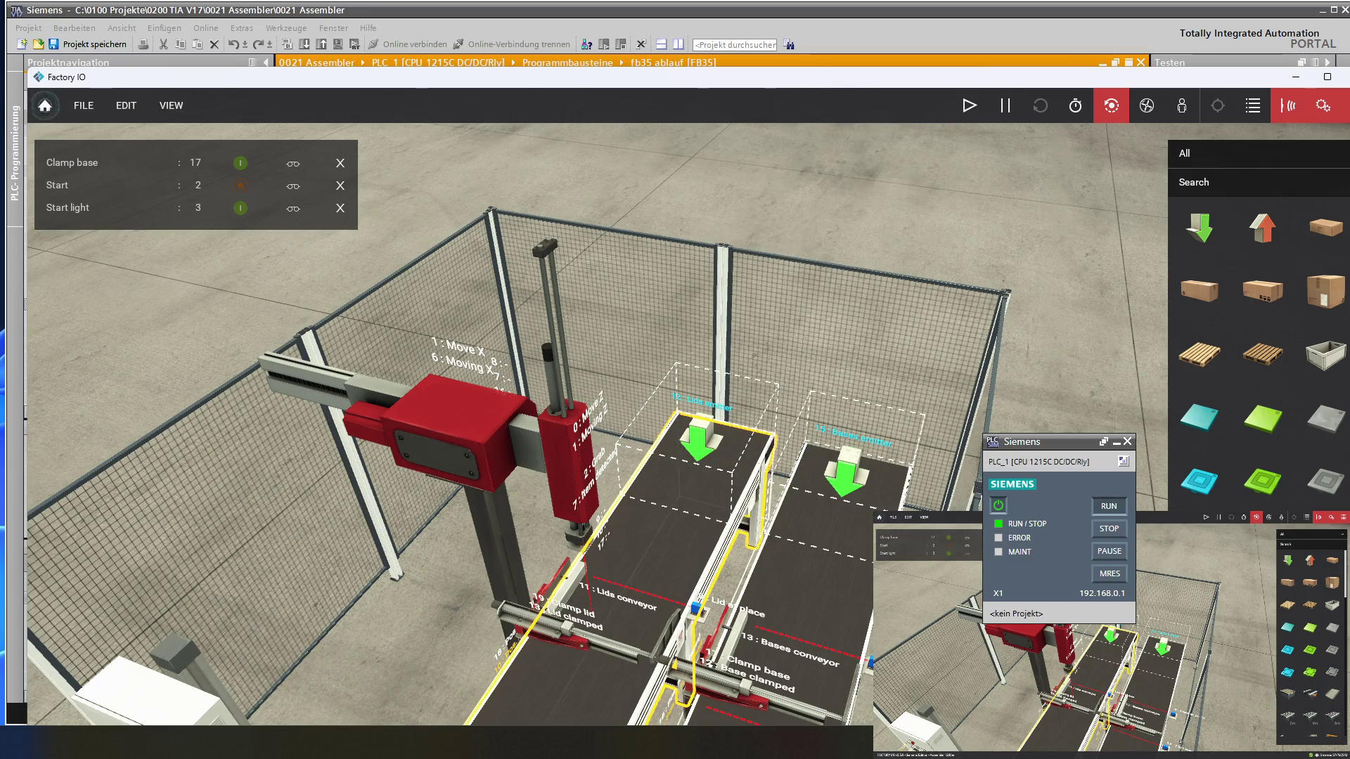
- Start the simulation and orbit over the gantry and conveyors to watch lids and bases assemble
{"action": "left_click", "coordinate": [1205, 517]}
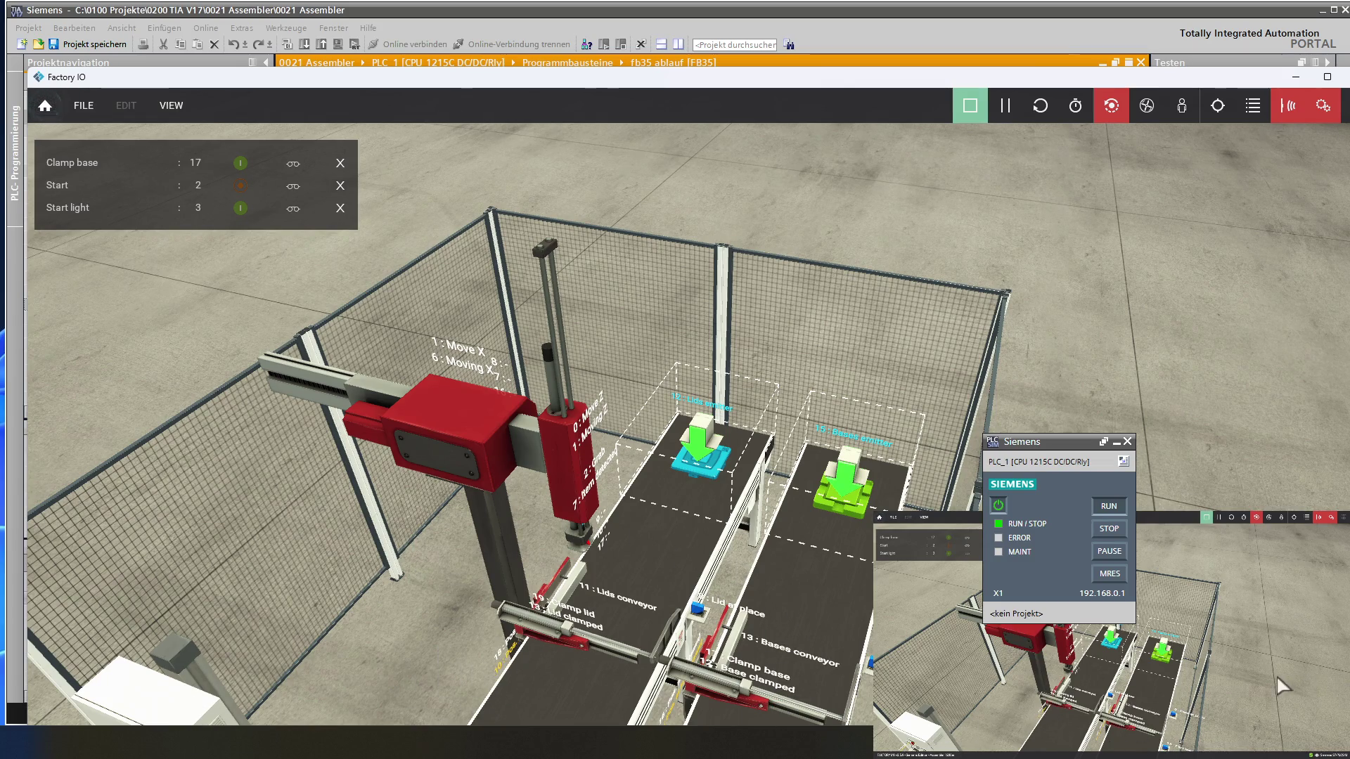
{"action": "right_click_drag", "start_coordinate": [686, 603], "coordinate": [852, 518]}
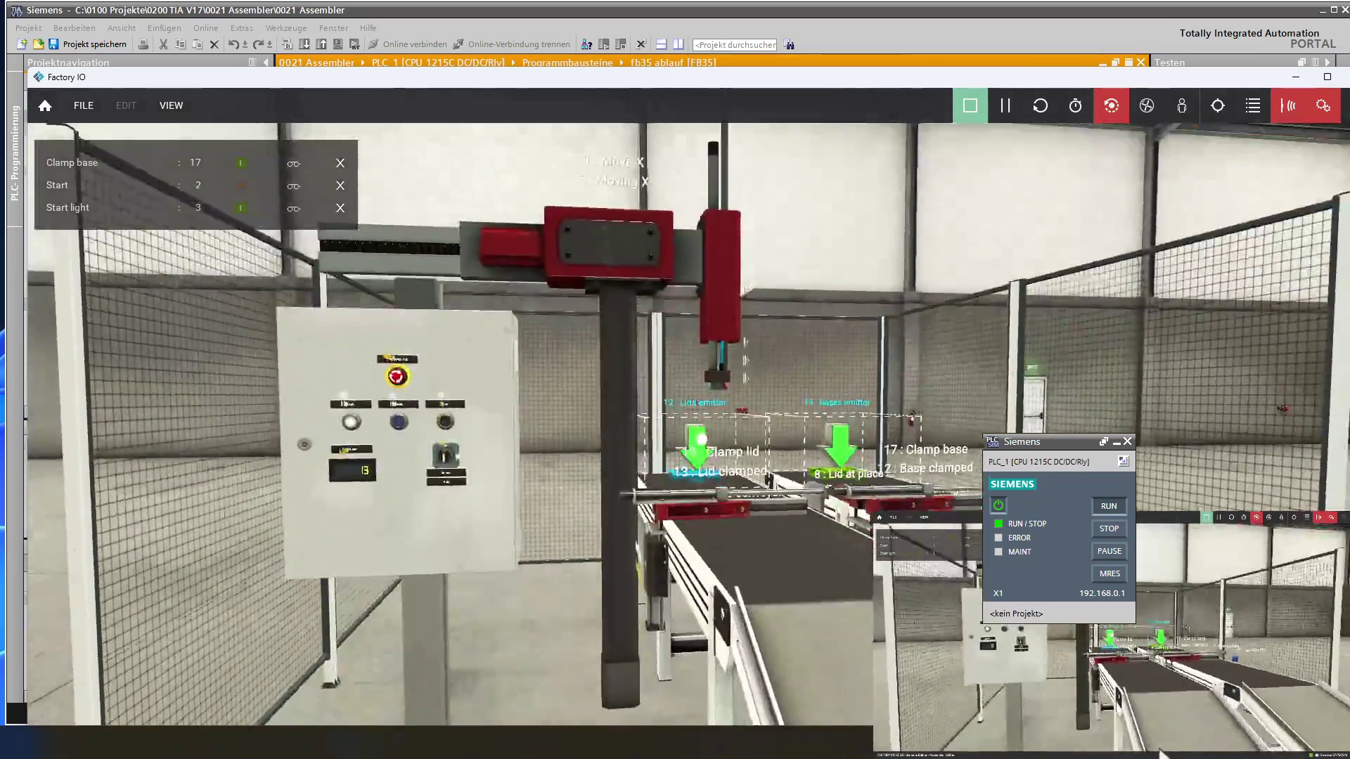
{"action": "mouse_move", "coordinate": [812, 742]}
{"action": "right_mouse_down"}
{"action": "mouse_move", "coordinate": [768, 723]}
{"action": "mouse_move", "coordinate": [816, 705]}
{"action": "mouse_move", "coordinate": [849, 731]}
{"action": "mouse_move", "coordinate": [829, 711]}
{"action": "mouse_move", "coordinate": [833, 596]}
{"action": "mouse_move", "coordinate": [840, 606]}
{"action": "right_mouse_up"}
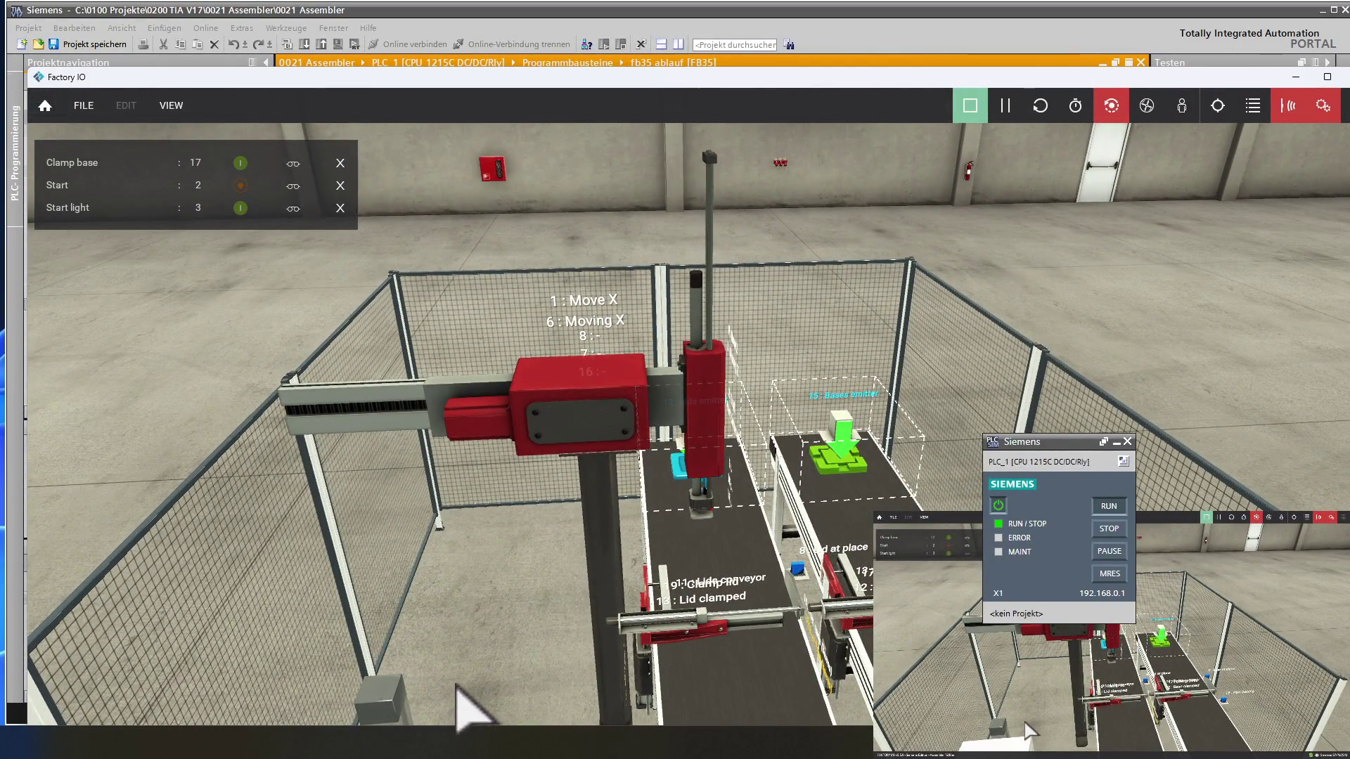
{"action": "mouse_move", "coordinate": [456, 680]}
{"action": "right_mouse_down"}
{"action": "mouse_move", "coordinate": [457, 588]}
{"action": "mouse_move", "coordinate": [464, 752]}
{"action": "right_mouse_up"}
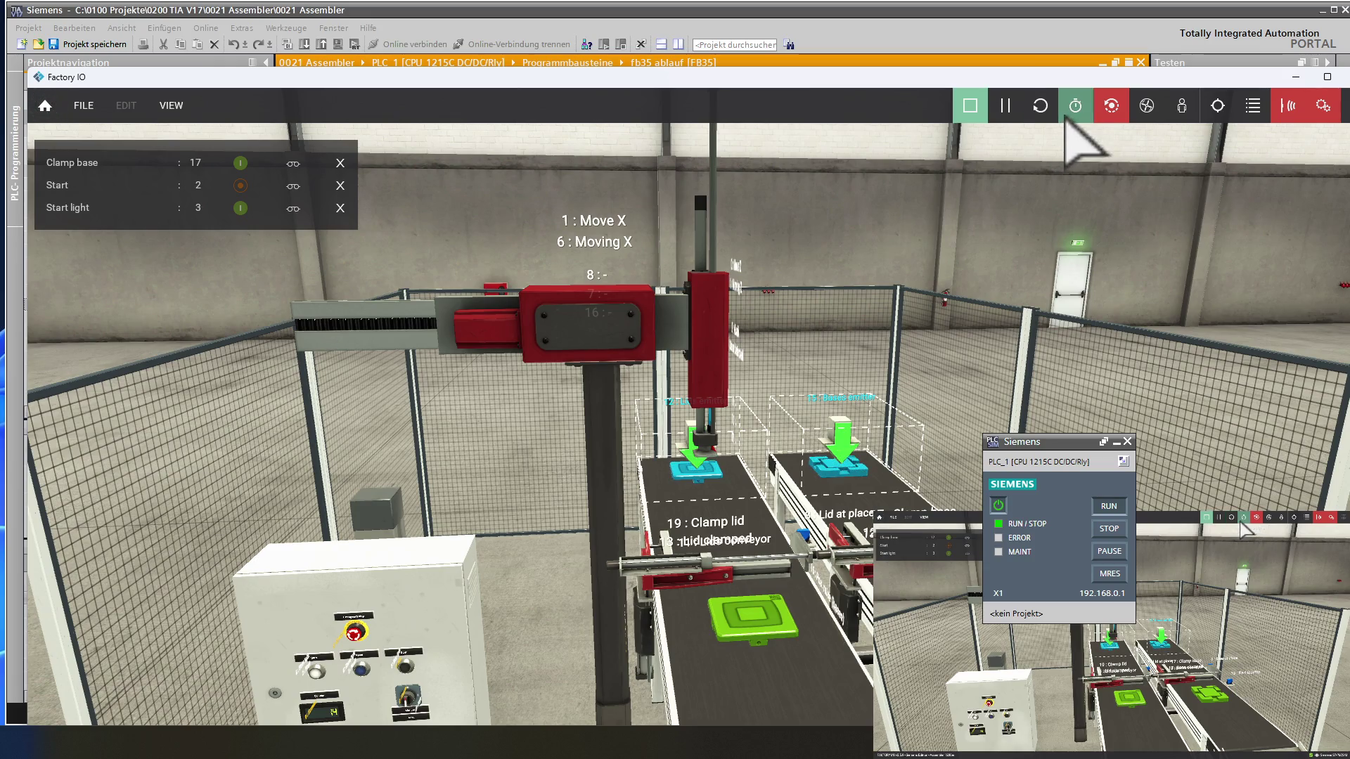
{"action": "mouse_move", "coordinate": [917, 352]}
{"action": "right_mouse_down"}
{"action": "mouse_move", "coordinate": [919, 436]}
{"action": "mouse_move", "coordinate": [858, 326]}
{"action": "mouse_move", "coordinate": [798, 347]}
{"action": "mouse_move", "coordinate": [793, 220]}
{"action": "mouse_move", "coordinate": [820, 199]}
{"action": "right_mouse_up"}
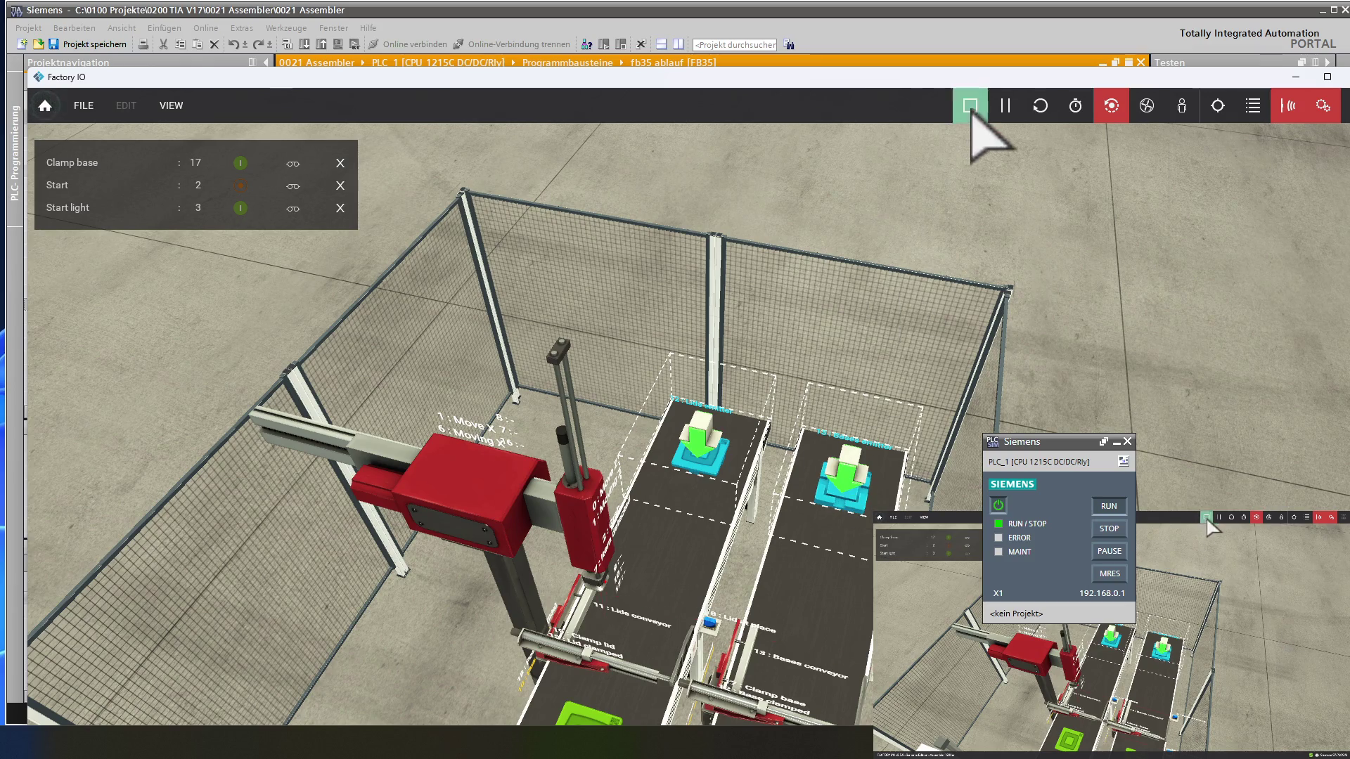
- Stop the simulation and raise the bases emitter's Max Time to 20
{"action": "left_click", "coordinate": [970, 105]}
{"action": "right_click", "coordinate": [850, 485]}
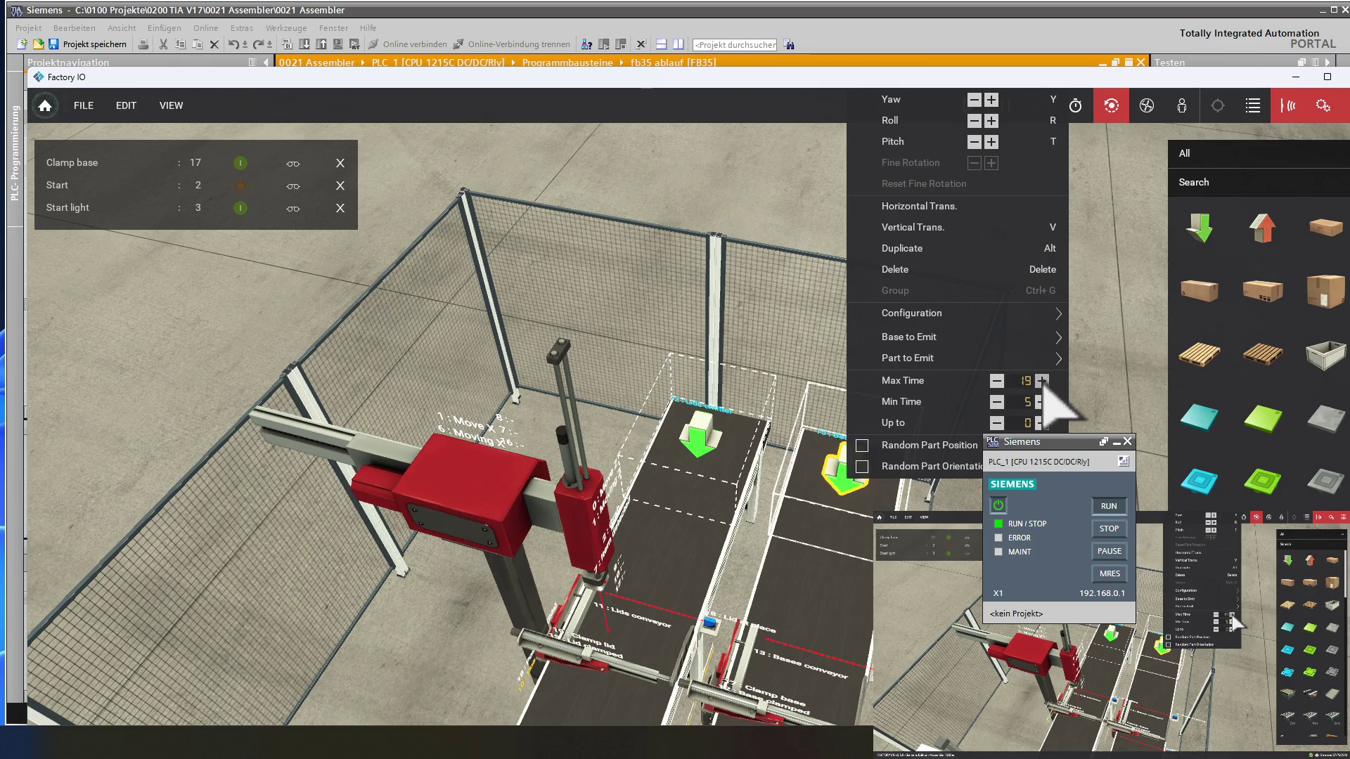
{"action": "left_click", "coordinate": [1042, 382]}
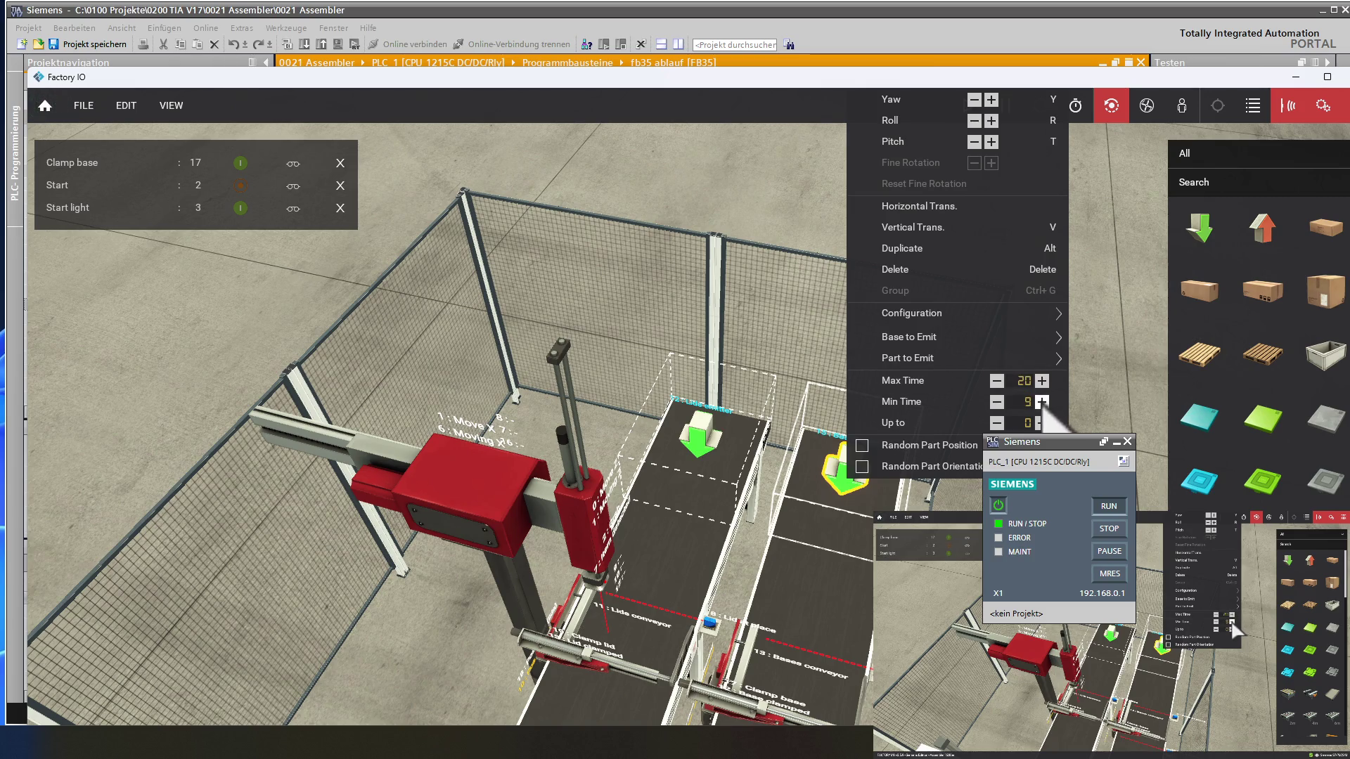
- Raise the lids emitter's Max Time to 20 and recheck the bases emitter's settings
{"action": "mouse_move", "coordinate": [914, 358]}
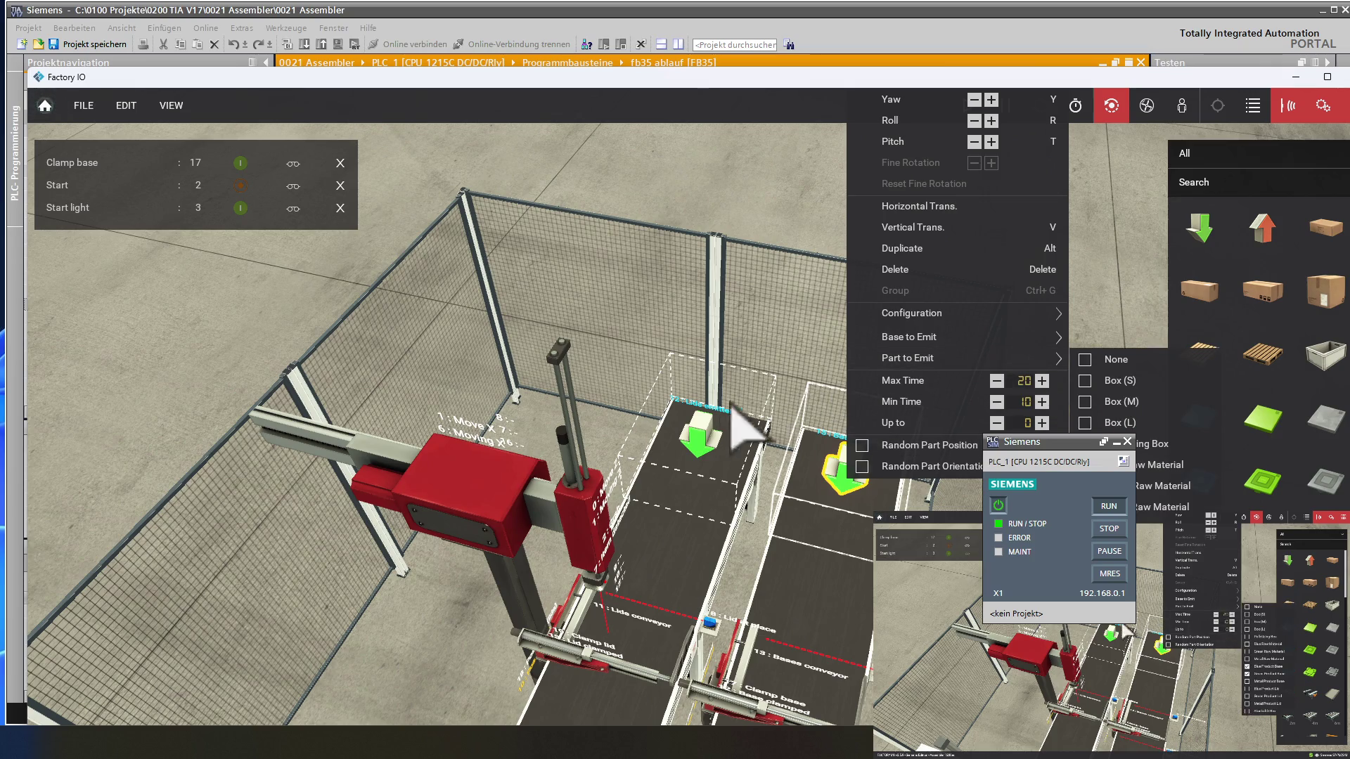
{"action": "right_click", "coordinate": [701, 443]}
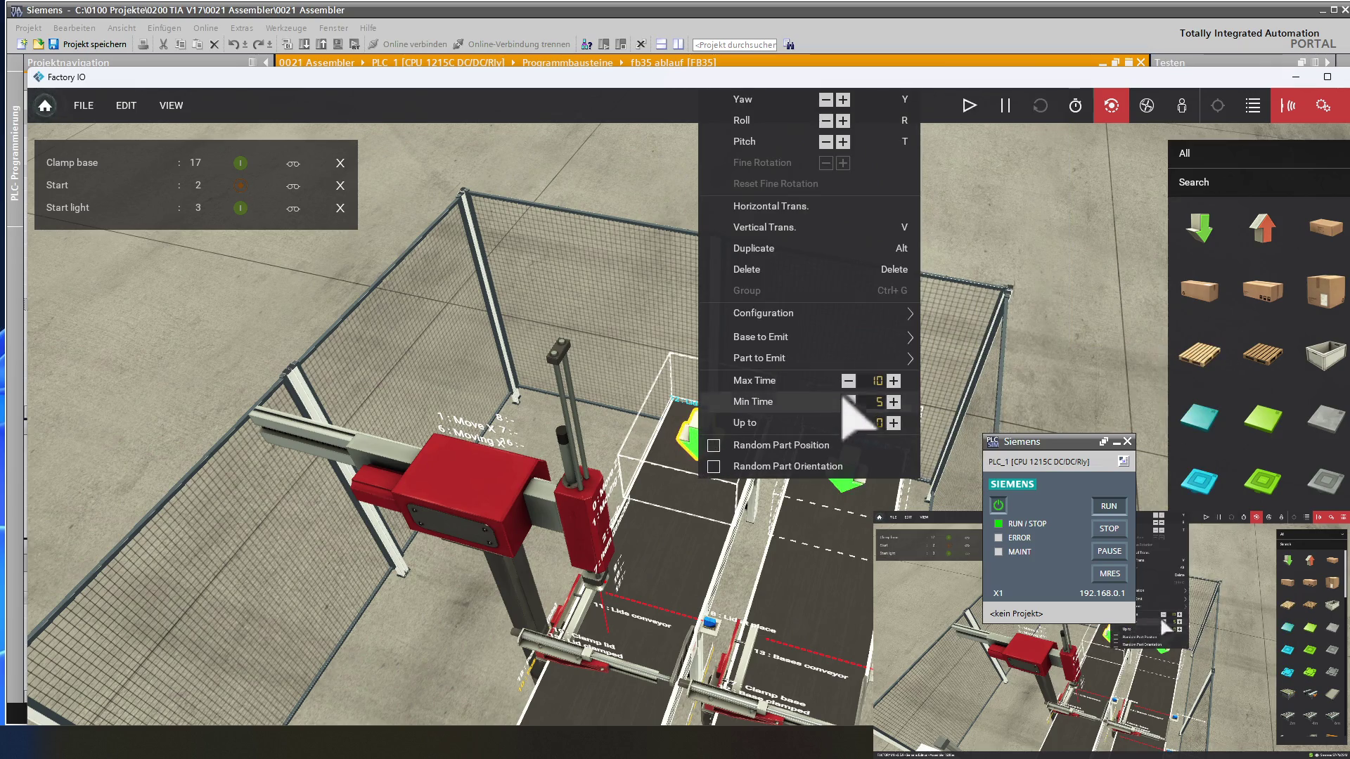
{"action": "left_click", "coordinate": [893, 381]}
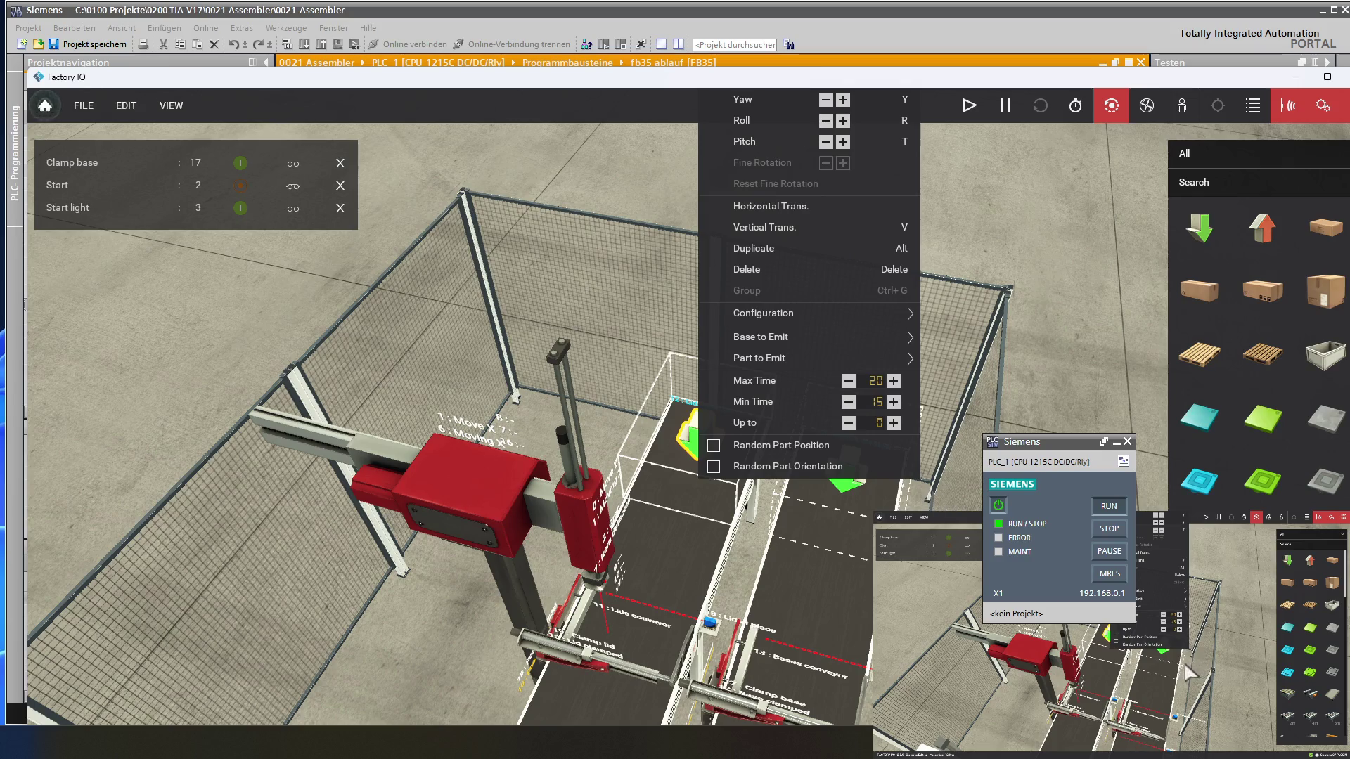
{"action": "left_click", "coordinate": [932, 484]}
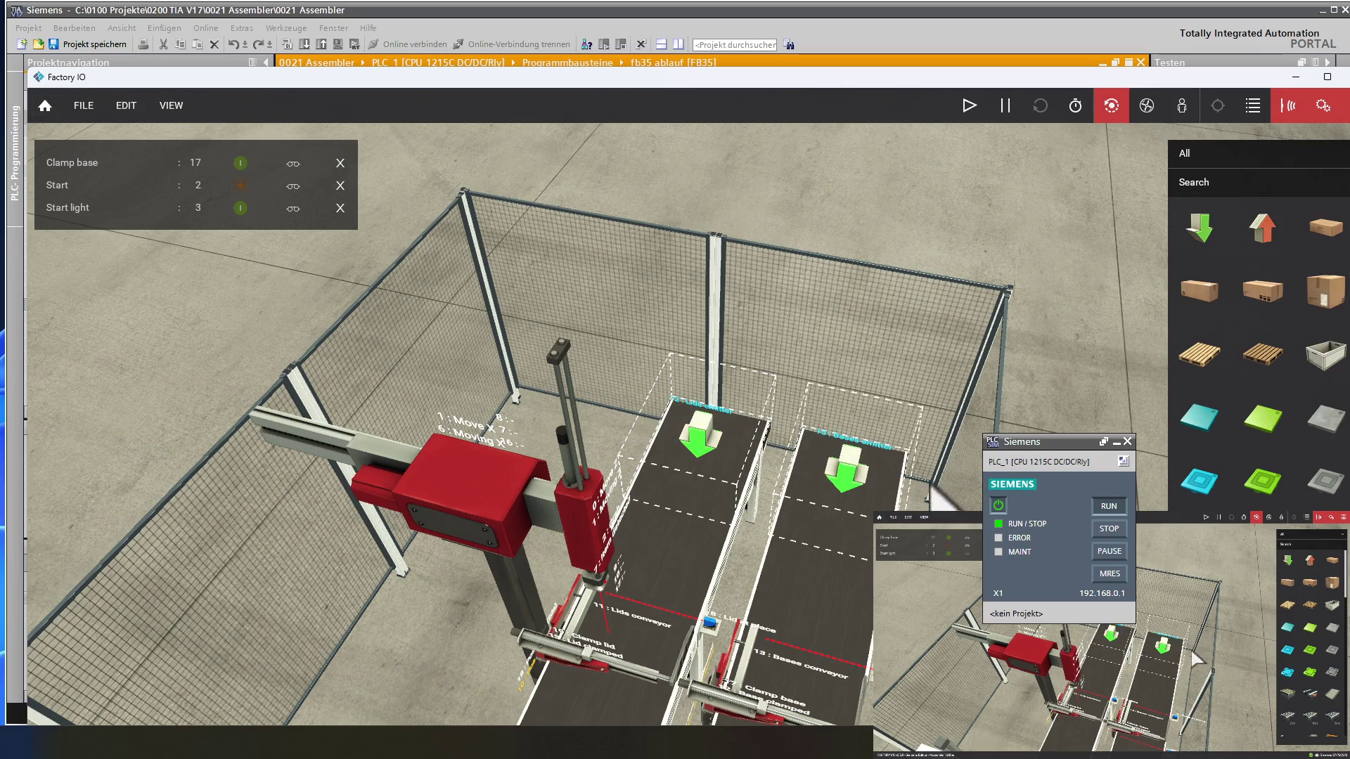
{"action": "right_click", "coordinate": [849, 481]}
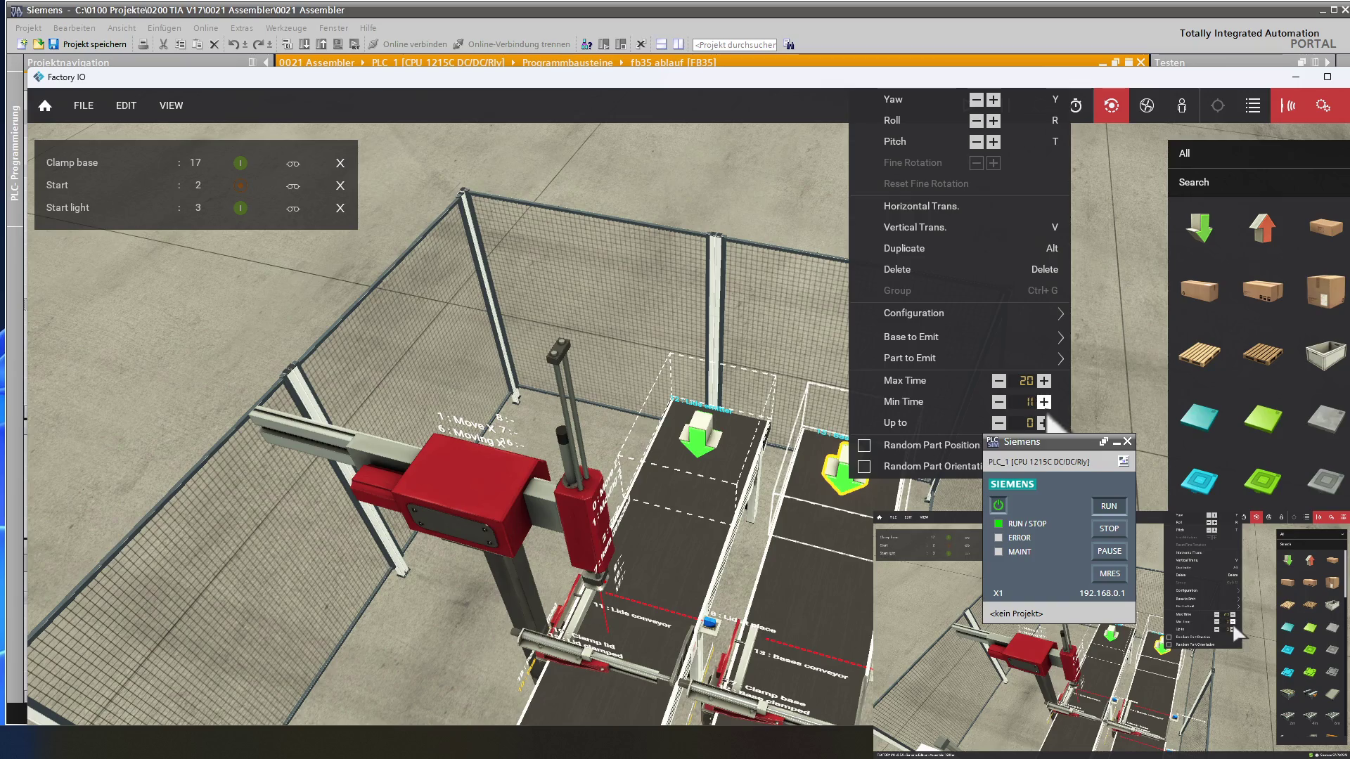
{"action": "left_click", "coordinate": [1102, 425]}
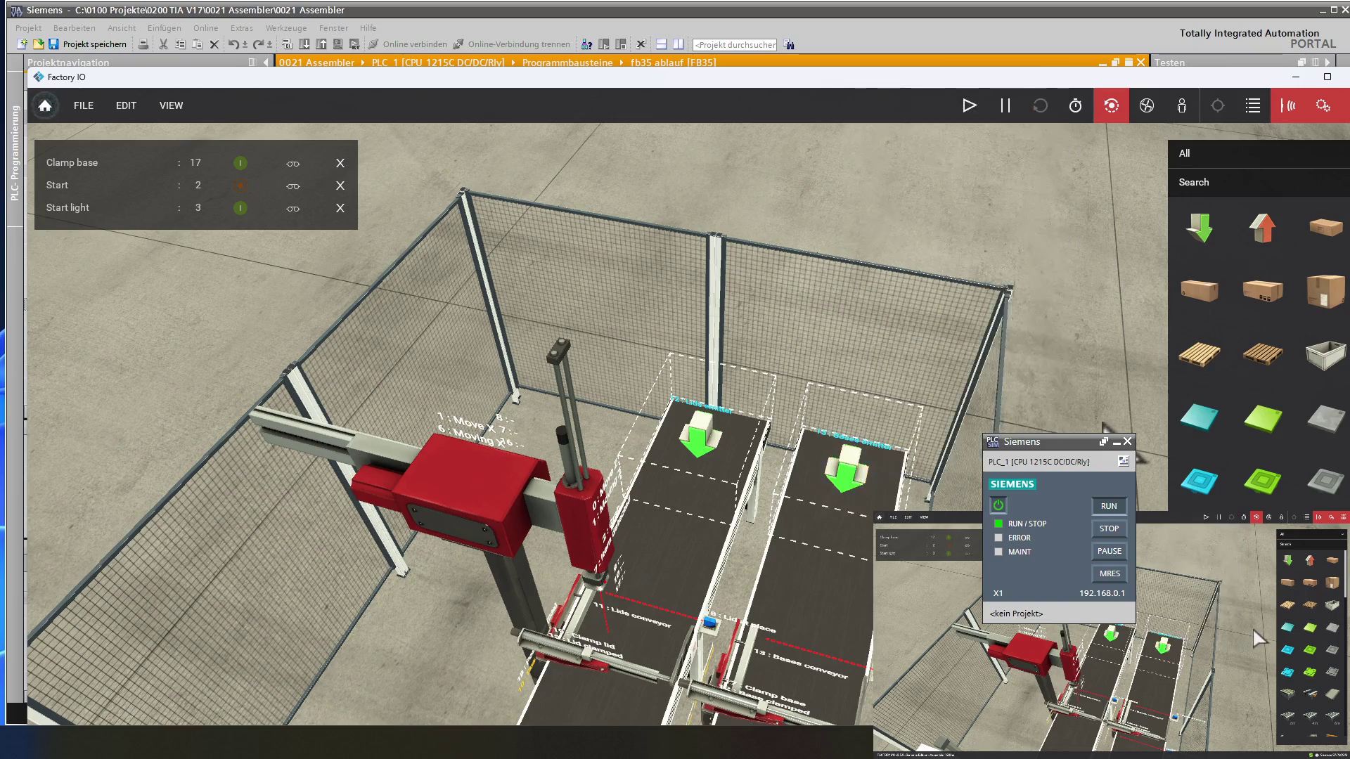
- Restart the simulation and orbit the view to watch parts travel and get clamped
{"action": "left_click", "coordinate": [970, 106]}
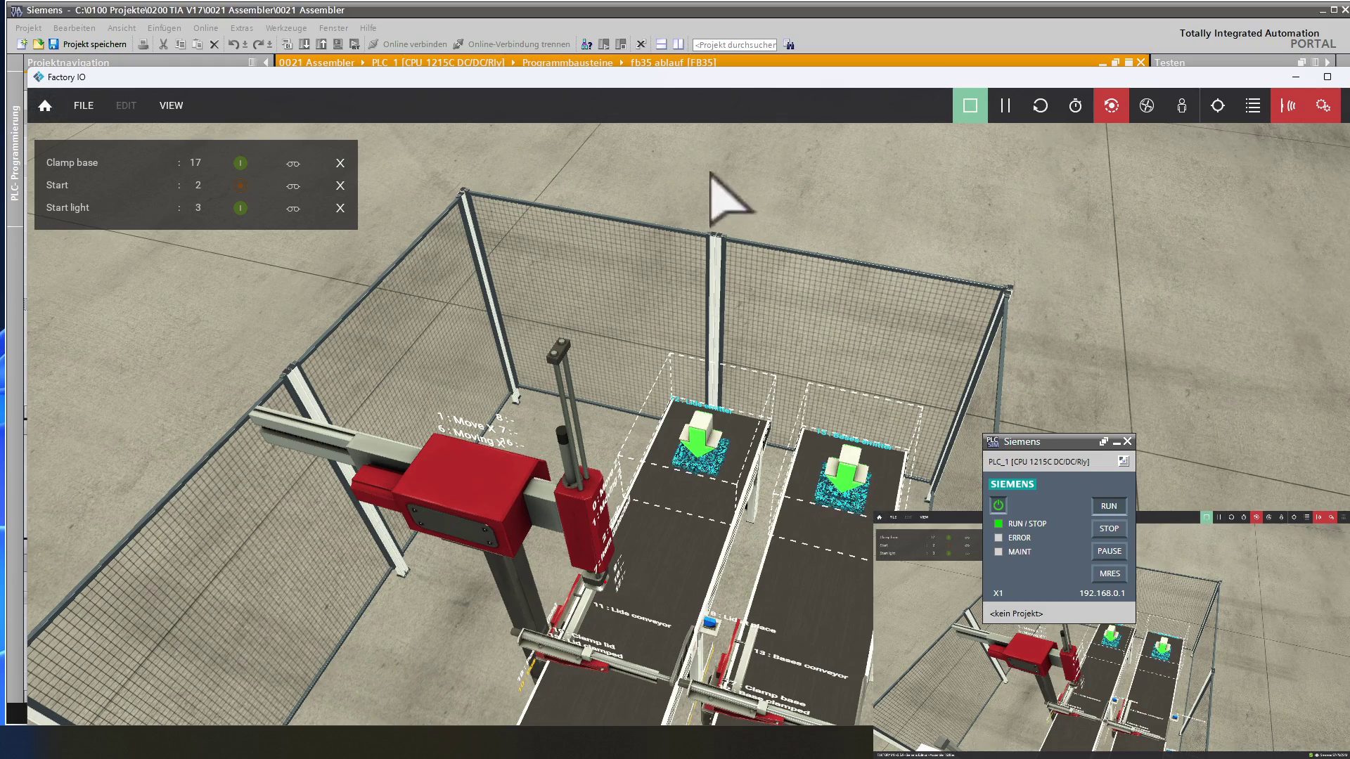
{"action": "mouse_move", "coordinate": [496, 344]}
{"action": "right_mouse_down"}
{"action": "mouse_move", "coordinate": [567, 367]}
{"action": "mouse_move", "coordinate": [622, 298]}
{"action": "mouse_move", "coordinate": [633, 467]}
{"action": "mouse_move", "coordinate": [572, 597]}
{"action": "mouse_move", "coordinate": [527, 624]}
{"action": "mouse_move", "coordinate": [593, 623]}
{"action": "mouse_move", "coordinate": [608, 580]}
{"action": "right_mouse_up"}
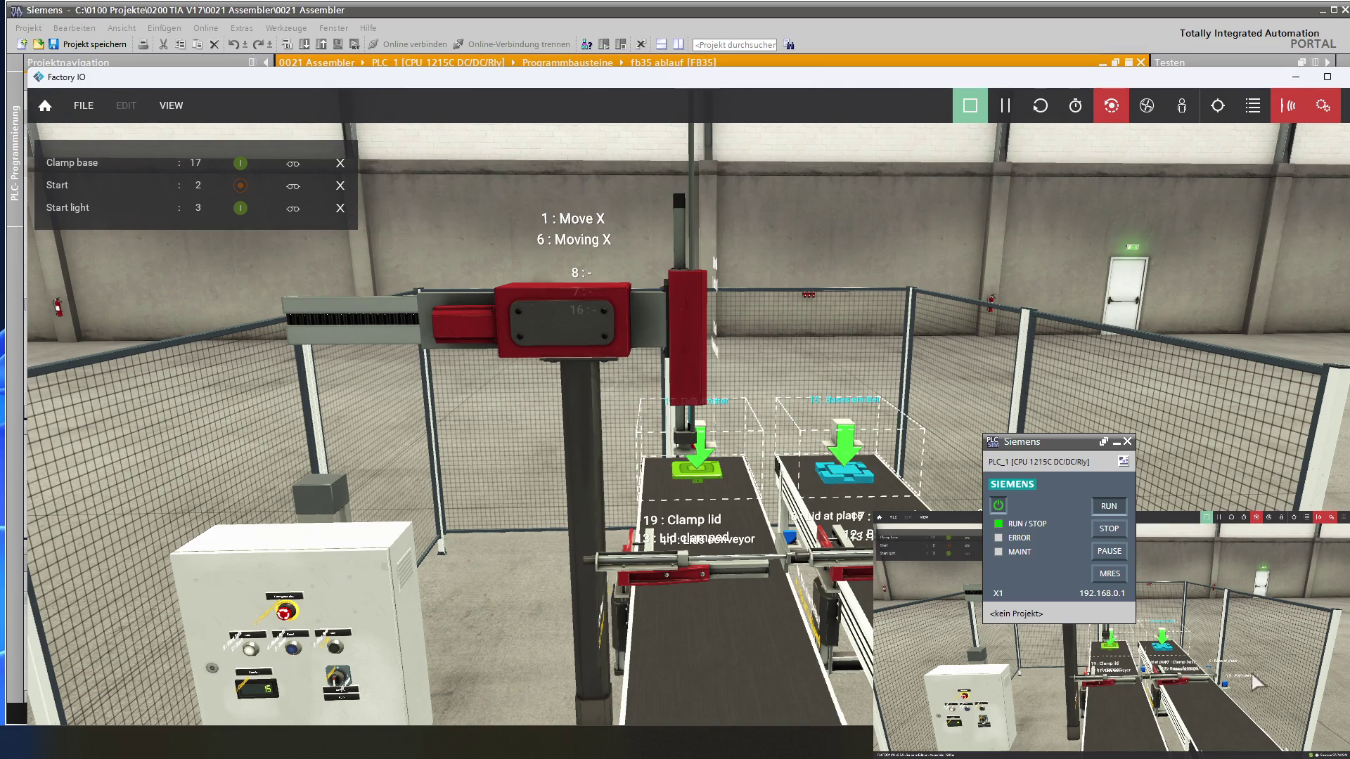
{"action": "right_click_drag", "start_coordinate": [1057, 349], "coordinate": [1135, 457]}
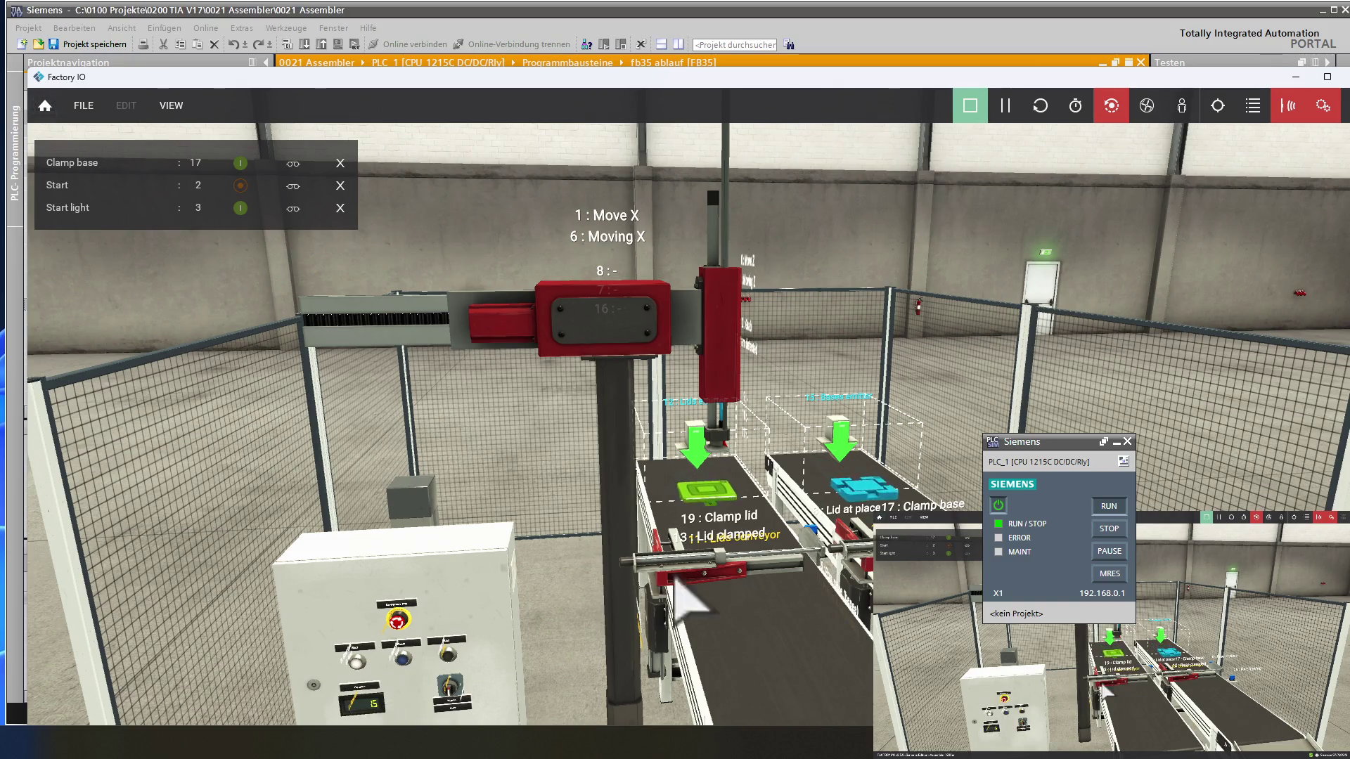
{"action": "mouse_move", "coordinate": [914, 506]}
{"action": "right_mouse_down"}
{"action": "mouse_move", "coordinate": [1132, 429]}
{"action": "mouse_move", "coordinate": [1114, 422]}
{"action": "mouse_move", "coordinate": [1099, 331]}
{"action": "mouse_move", "coordinate": [1098, 360]}
{"action": "right_mouse_up"}
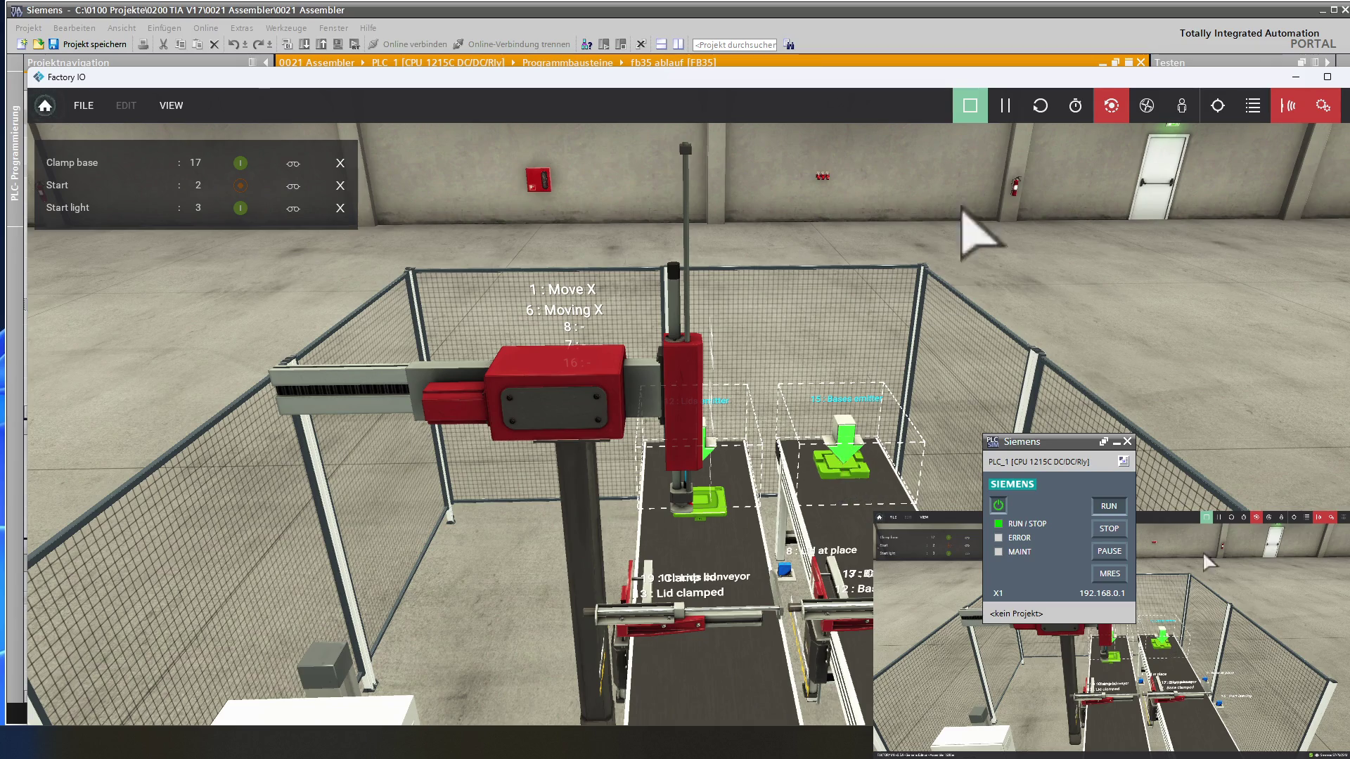
- Stop the simulation, check the bases emitter timing, and add Item detected to the watch list
{"action": "left_click", "coordinate": [973, 107]}
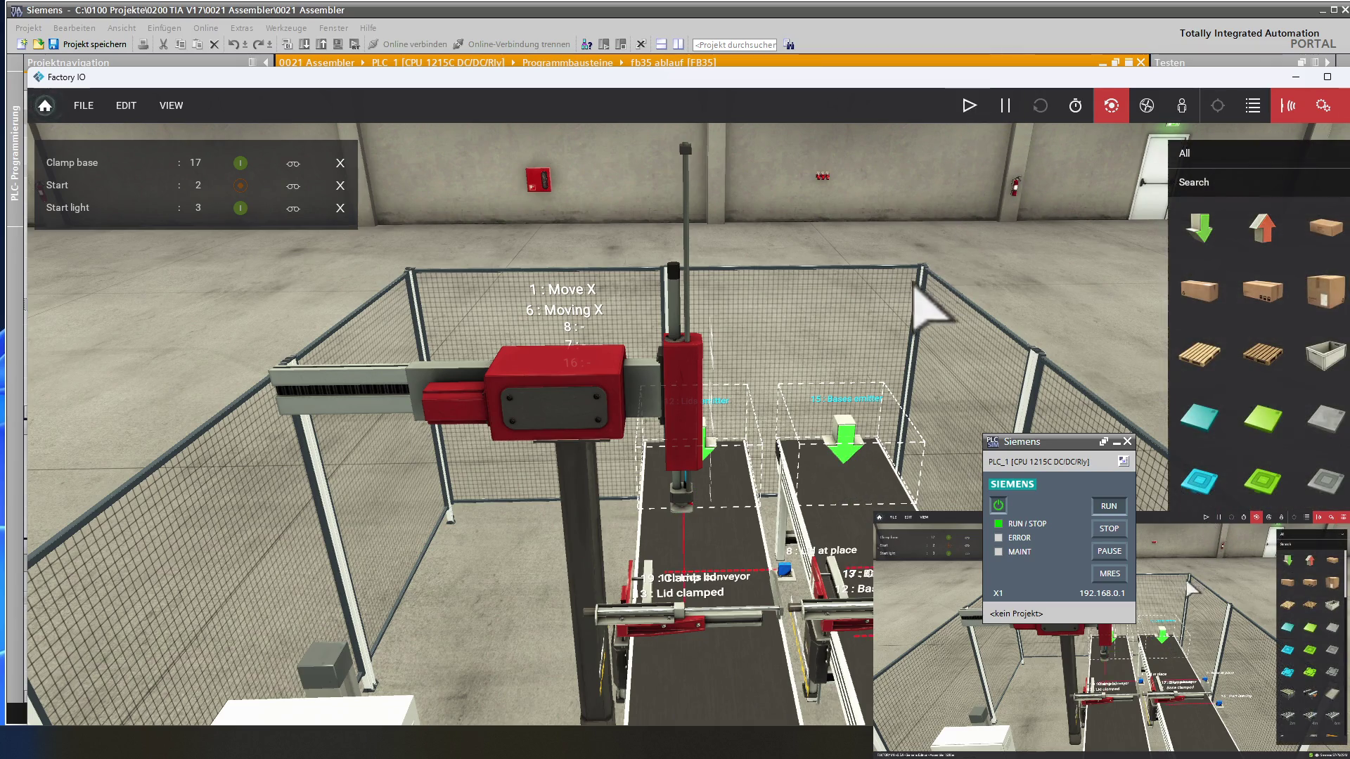
{"action": "right_click", "coordinate": [847, 438]}
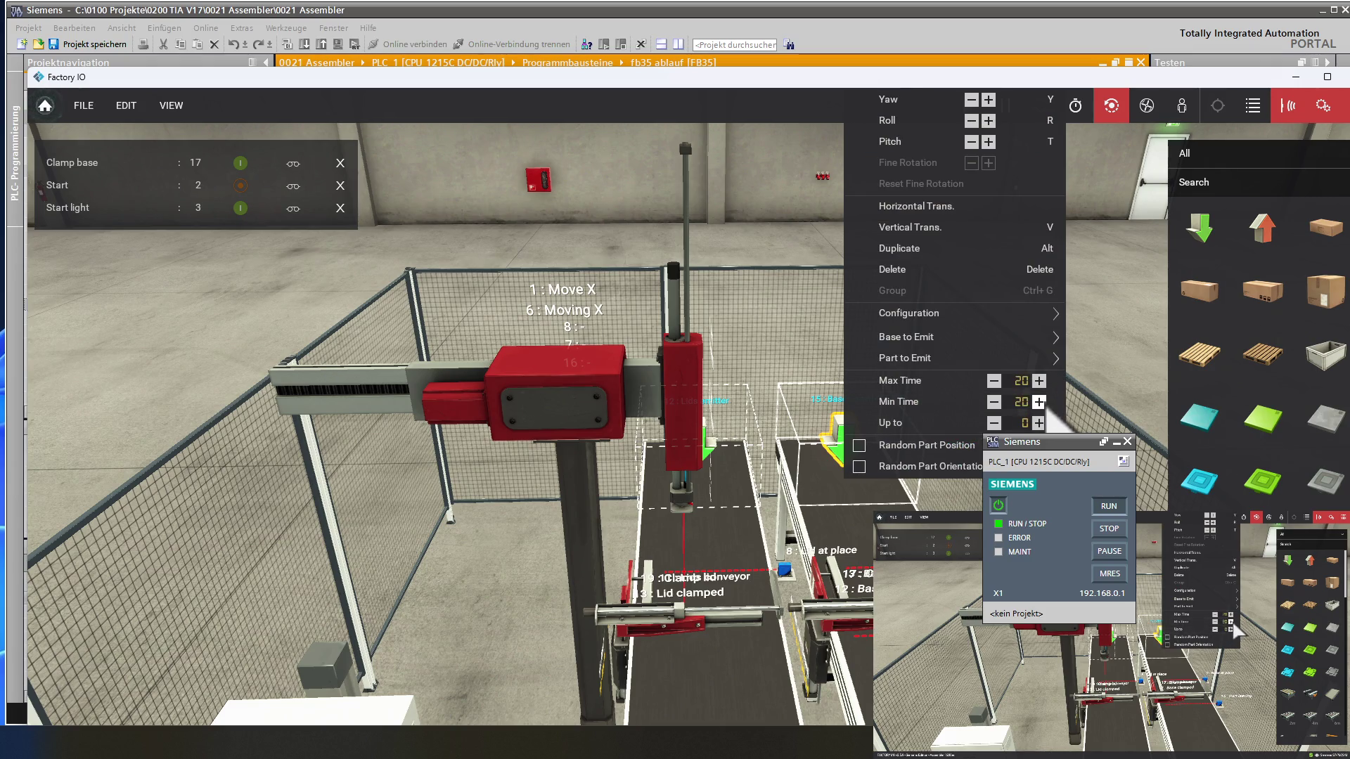
{"action": "left_click", "coordinate": [1066, 400]}
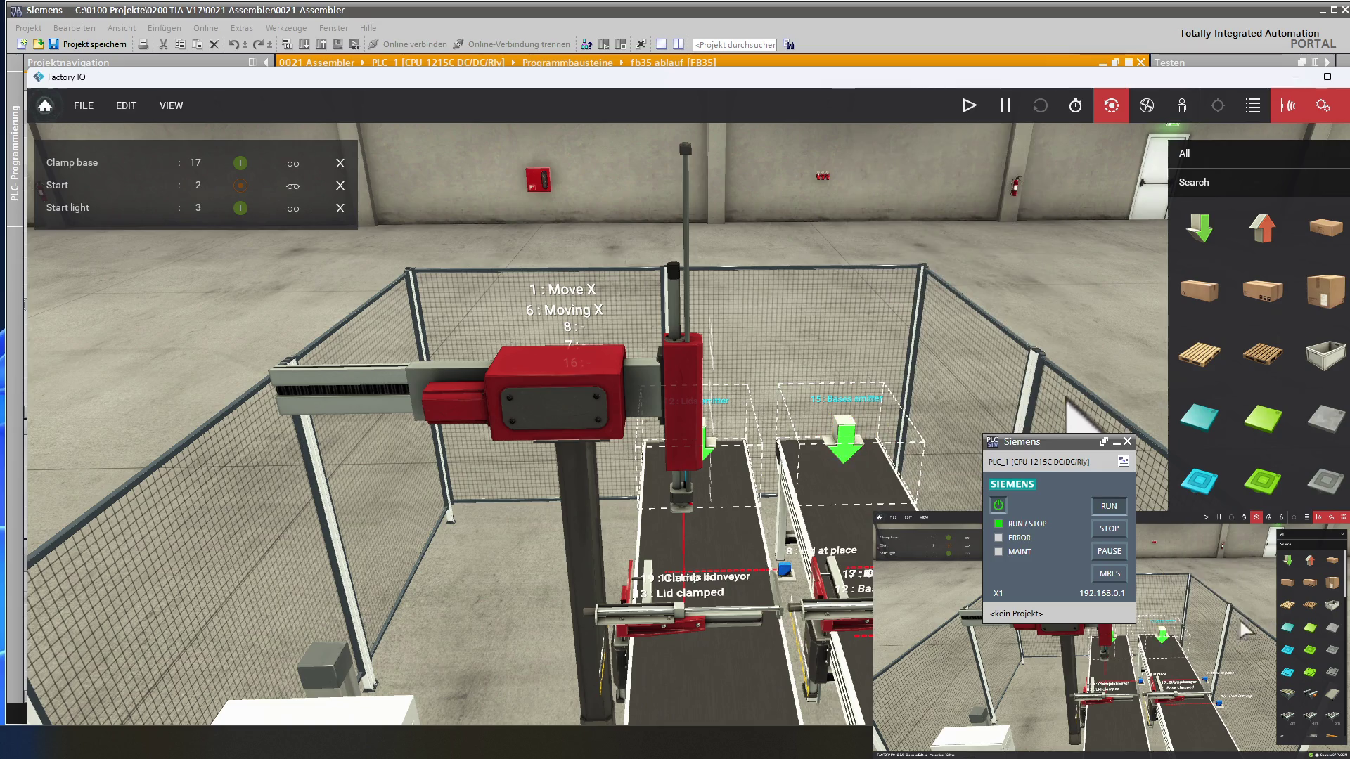
{"action": "left_click", "coordinate": [728, 474]}
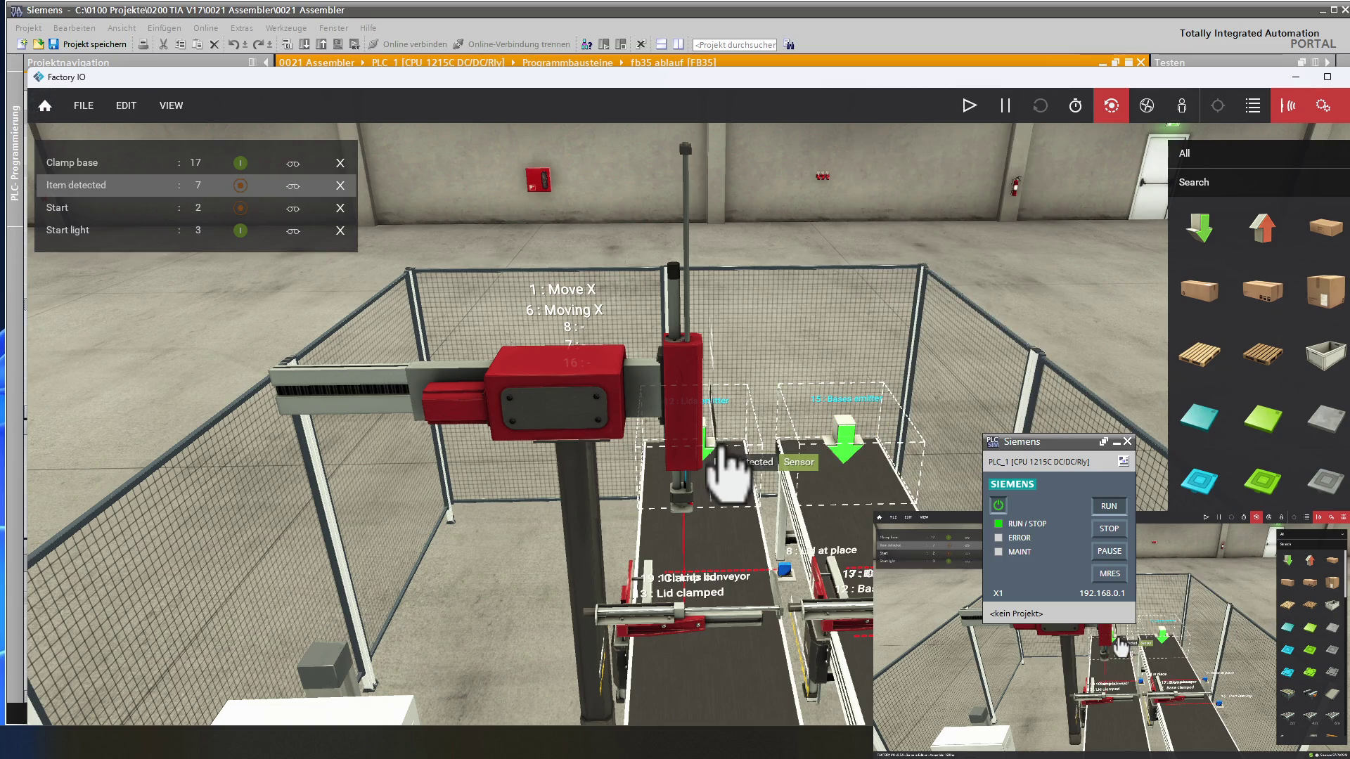
- Shift the left fence section to the right
{"action": "left_click", "coordinate": [768, 386]}
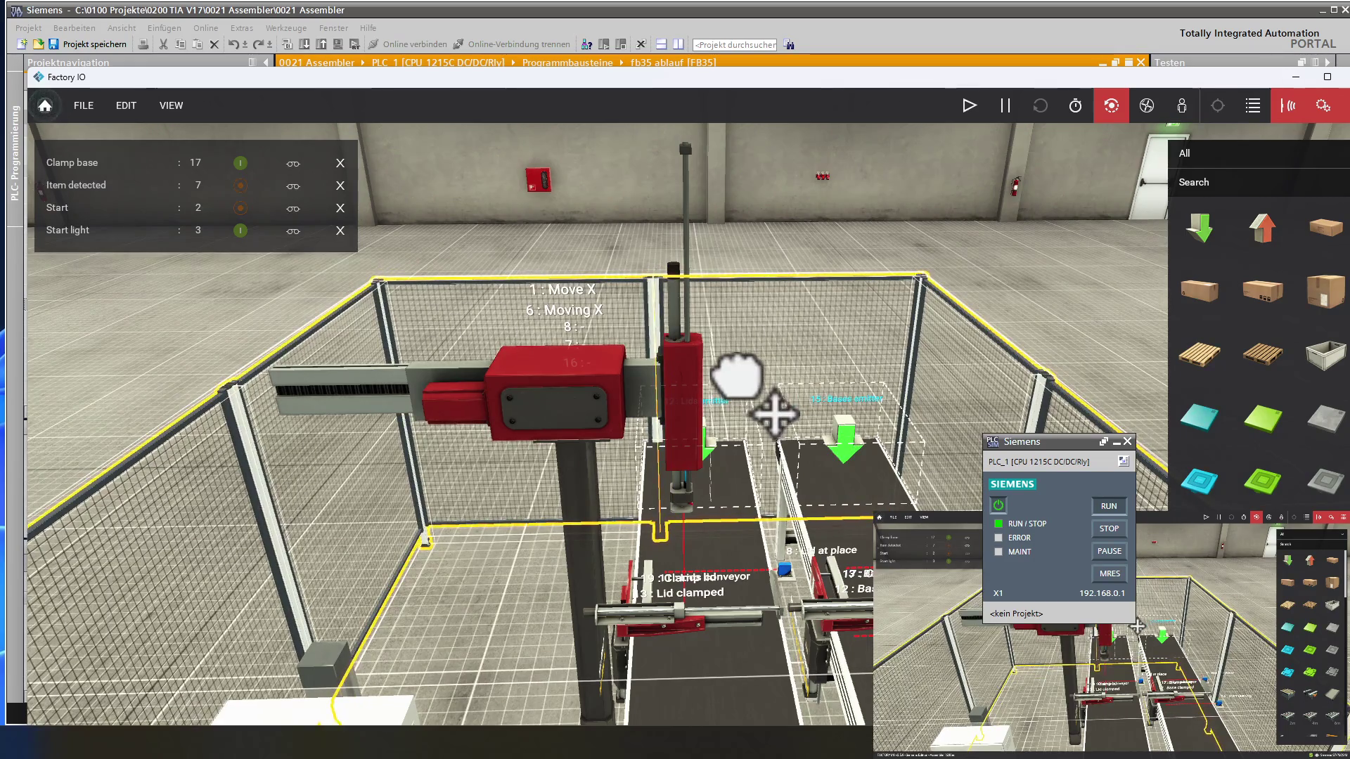
{"action": "mouse_move", "coordinate": [774, 415]}
{"action": "left_mouse_down"}
{"action": "mouse_move", "coordinate": [868, 402]}
{"action": "mouse_move", "coordinate": [744, 415]}
{"action": "left_mouse_up"}
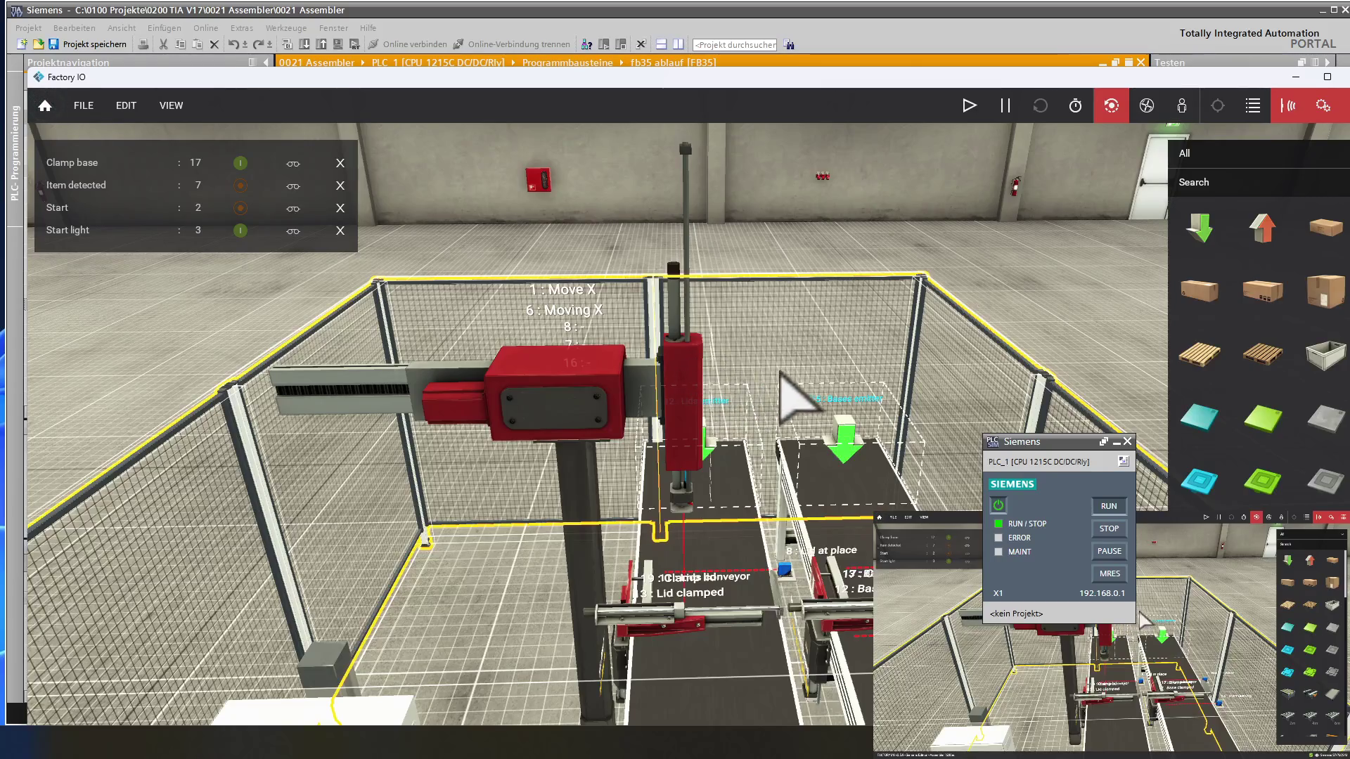
{"action": "left_click_drag", "start_coordinate": [782, 375], "coordinate": [872, 391]}
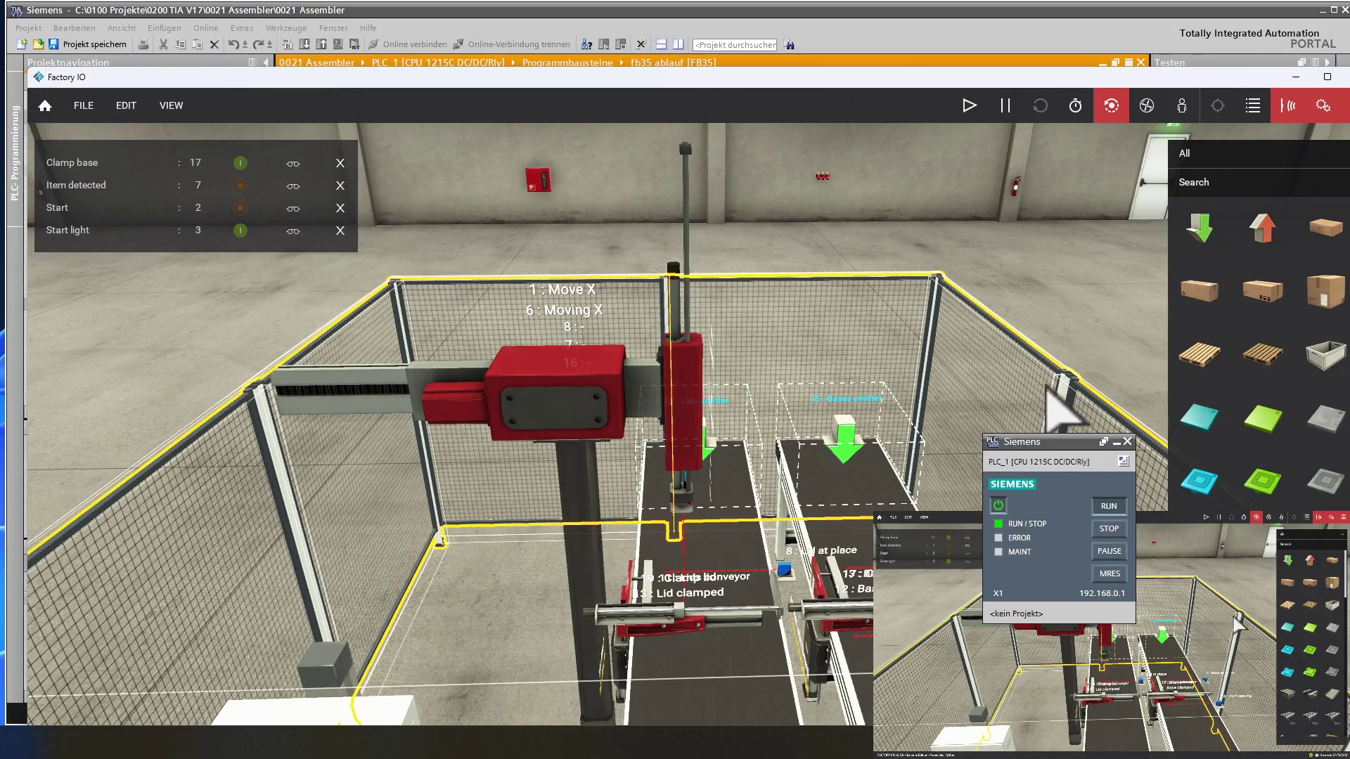
{"action": "left_click", "coordinate": [1072, 331]}
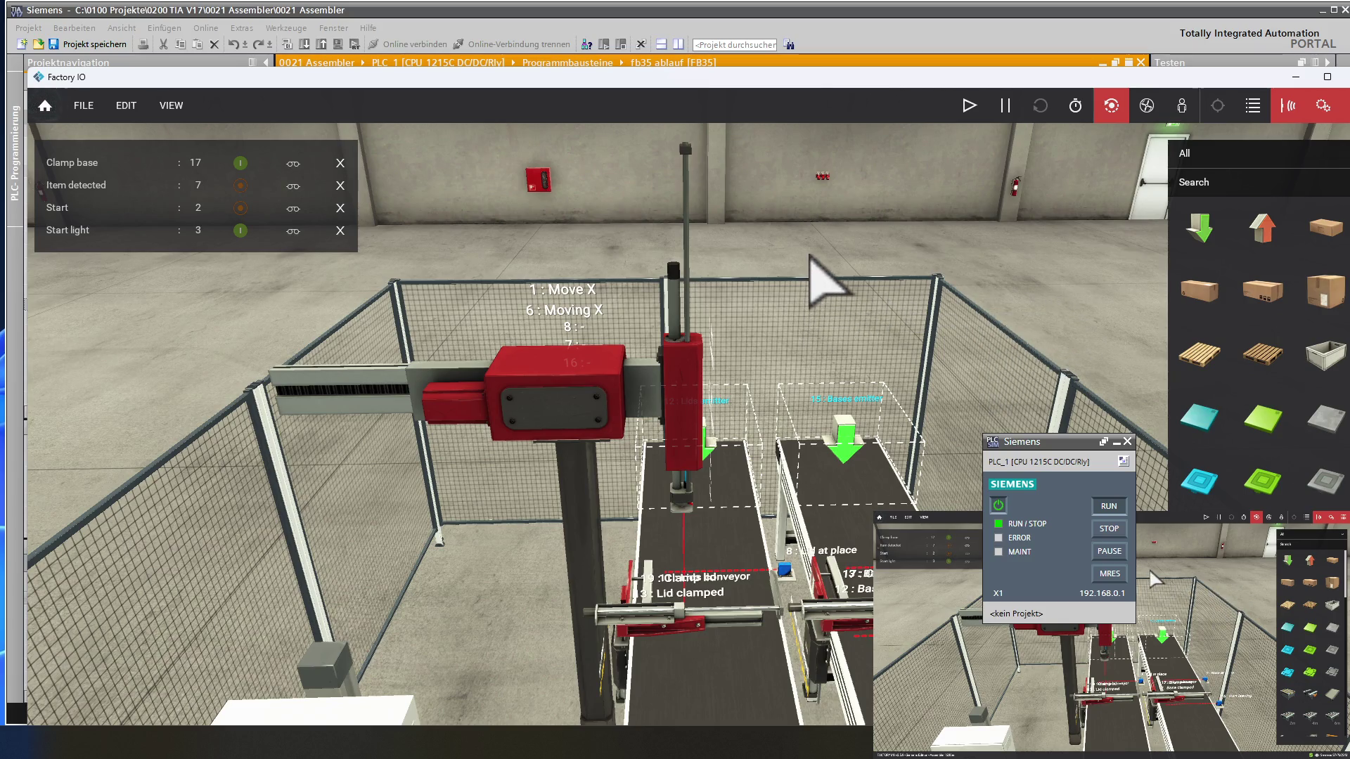
{"action": "mouse_move", "coordinate": [828, 407]}
{"action": "right_mouse_down"}
{"action": "mouse_move", "coordinate": [778, 483]}
{"action": "mouse_move", "coordinate": [732, 398]}
{"action": "mouse_move", "coordinate": [724, 422]}
{"action": "right_mouse_up"}
- Check the lids emitter's timing and restart the simulation
{"action": "right_click", "coordinate": [707, 456]}
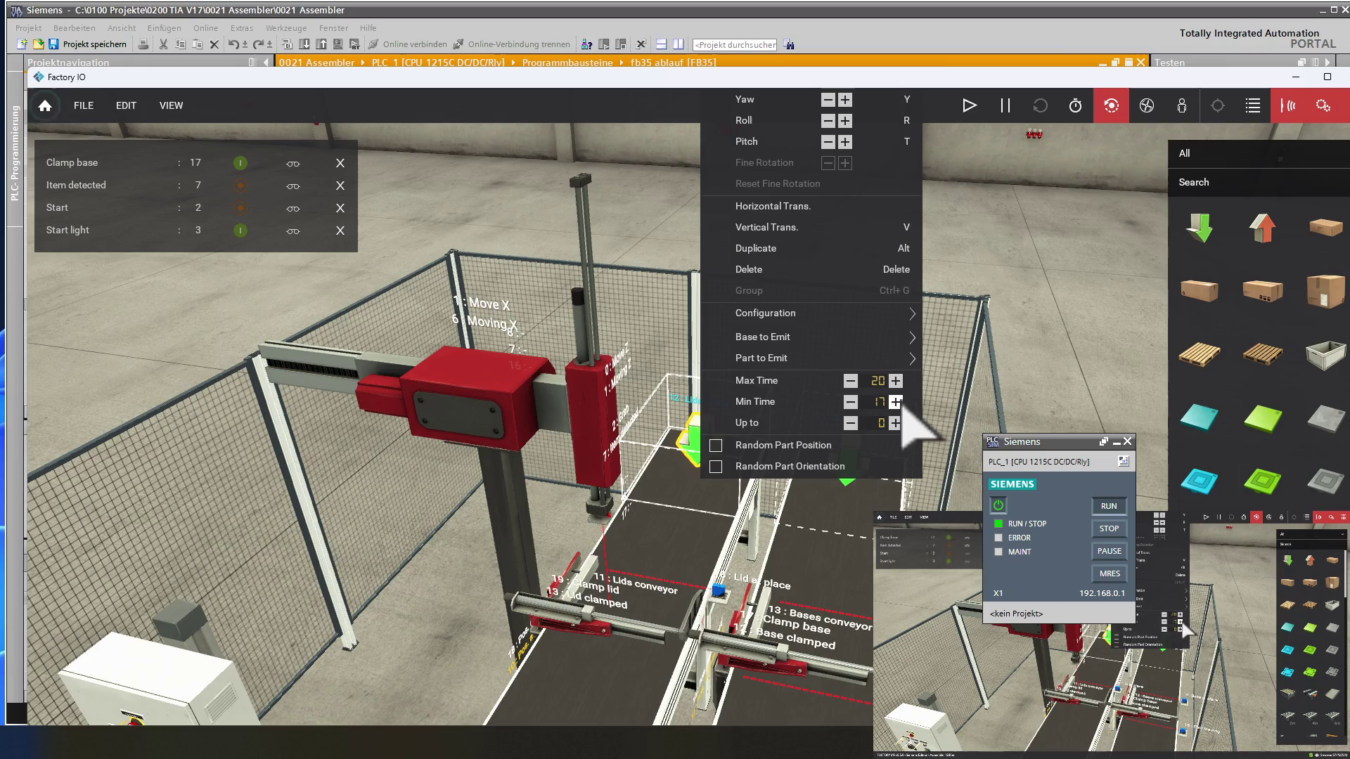
{"action": "left_click", "coordinate": [1089, 350]}
{"action": "left_click", "coordinate": [970, 105]}
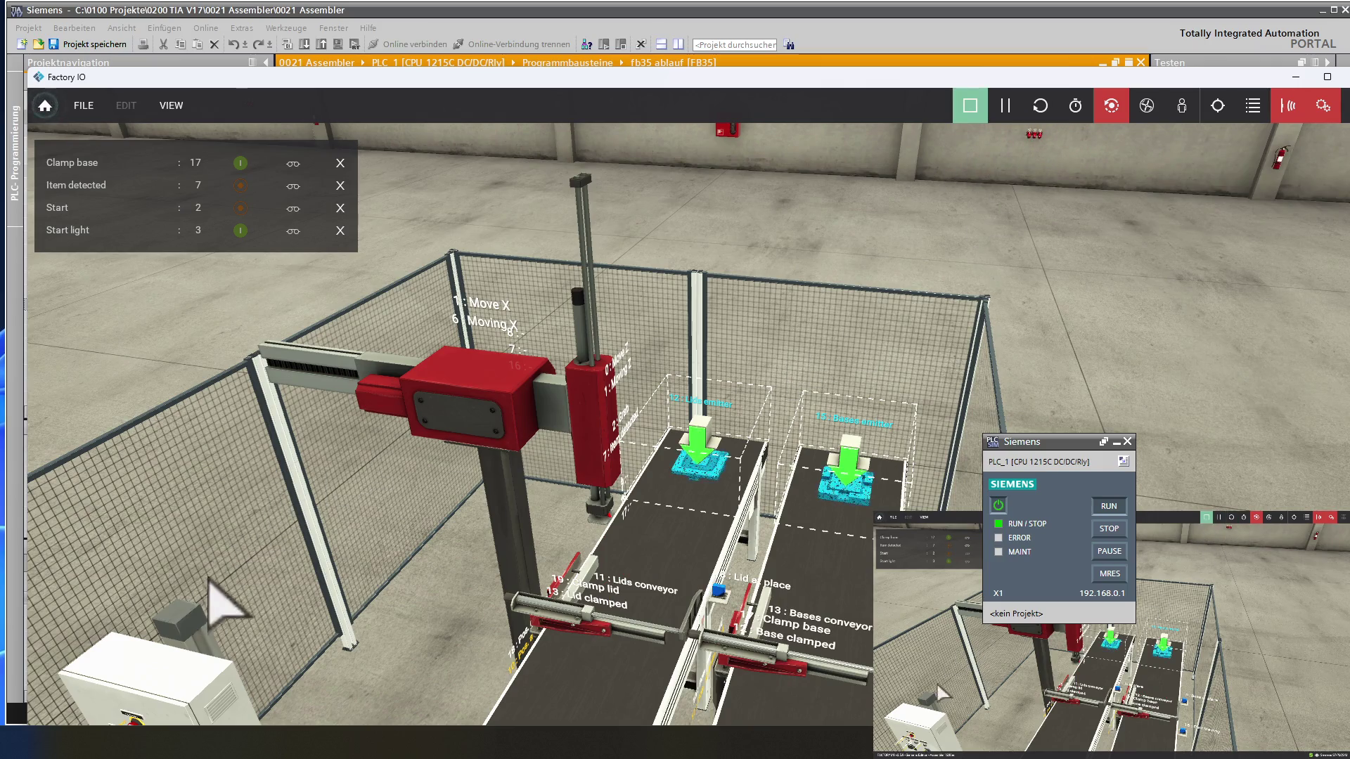
{"action": "mouse_move", "coordinate": [253, 588]}
{"action": "right_mouse_down"}
{"action": "mouse_move", "coordinate": [352, 551]}
{"action": "mouse_move", "coordinate": [443, 416]}
{"action": "mouse_move", "coordinate": [487, 540]}
{"action": "mouse_move", "coordinate": [337, 681]}
{"action": "mouse_move", "coordinate": [382, 744]}
{"action": "mouse_move", "coordinate": [432, 709]}
{"action": "mouse_move", "coordinate": [356, 676]}
{"action": "mouse_move", "coordinate": [323, 640]}
{"action": "right_mouse_up"}
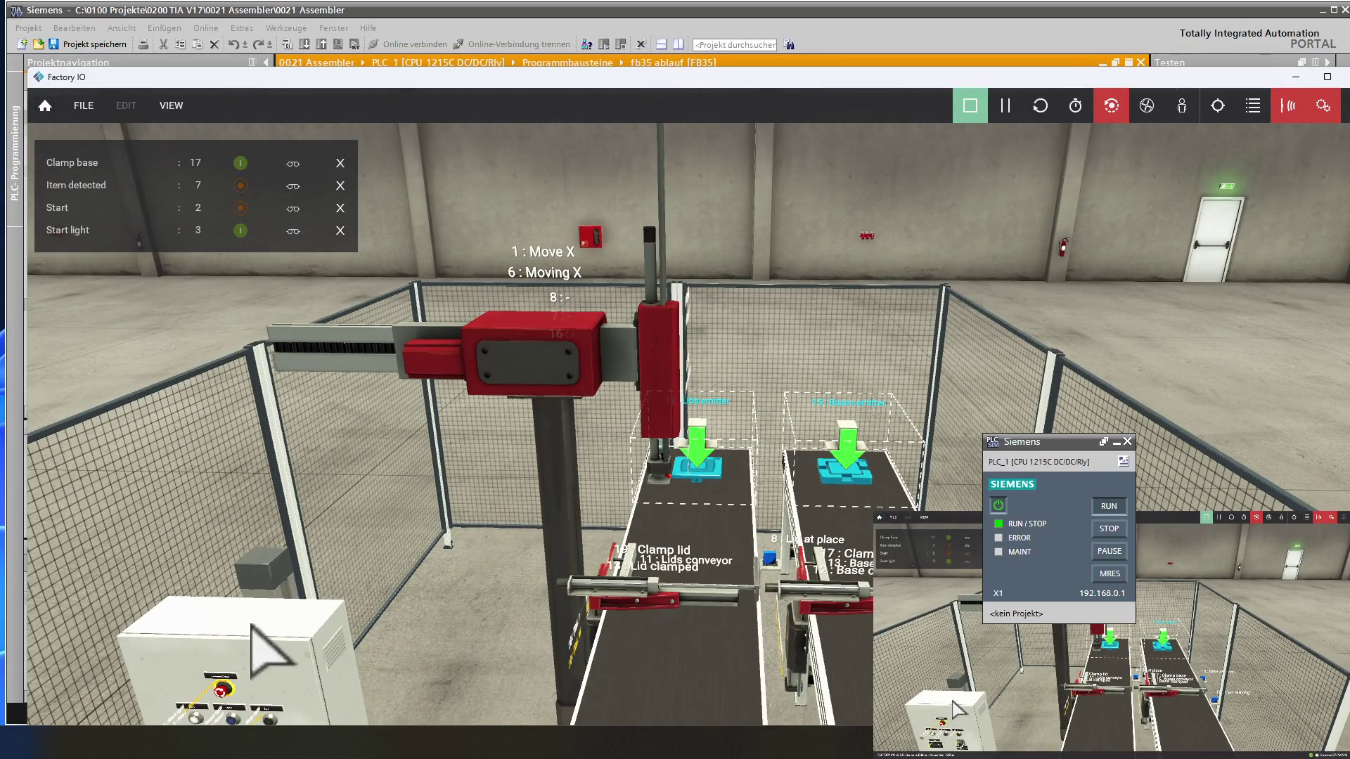
- Press the control panel's Start pushbutton and watch the next lid and base arrive at the conveyor heads
{"action": "scroll", "coordinate": [281, 642], "scroll_direction": "up", "scroll_amount": 3}
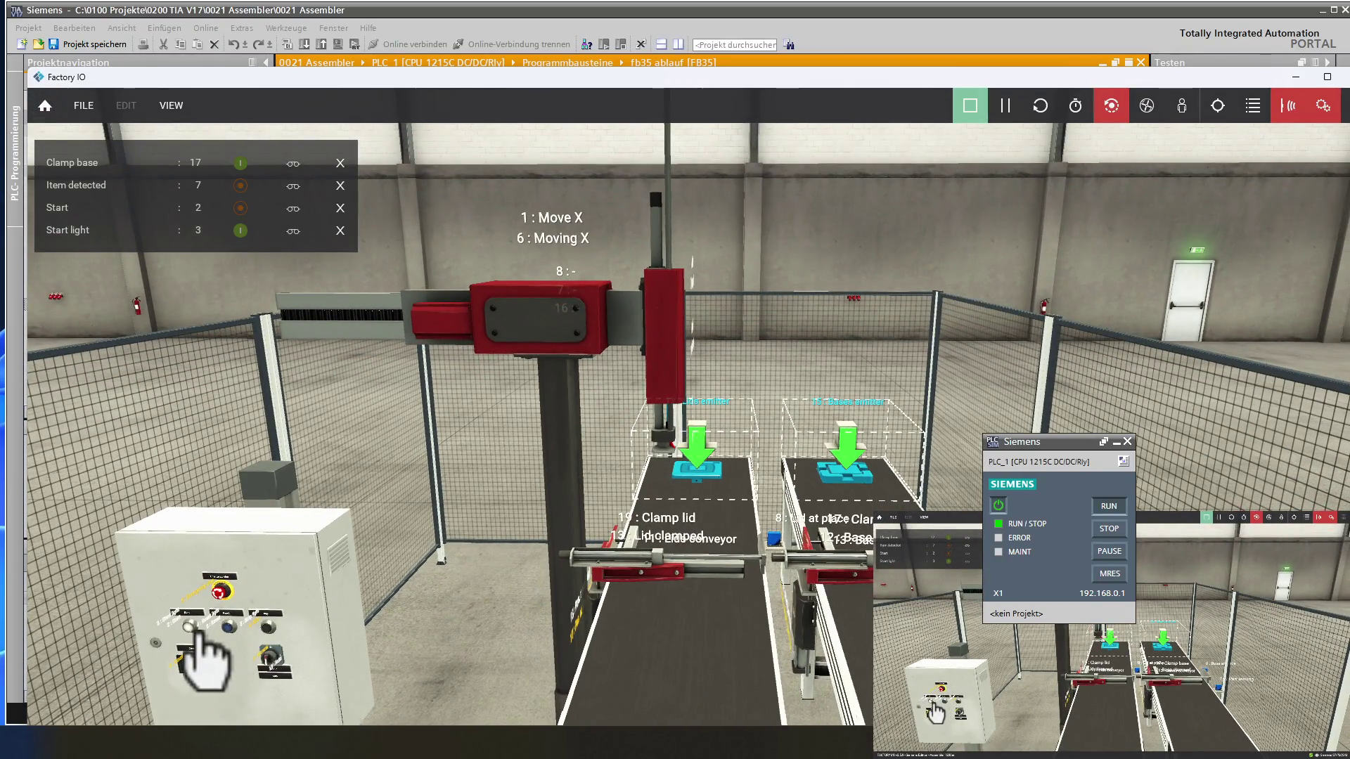
{"action": "mouse_move", "coordinate": [271, 527]}
{"action": "right_mouse_down"}
{"action": "mouse_move", "coordinate": [325, 467]}
{"action": "mouse_move", "coordinate": [295, 325]}
{"action": "mouse_move", "coordinate": [301, 346]}
{"action": "right_mouse_up"}
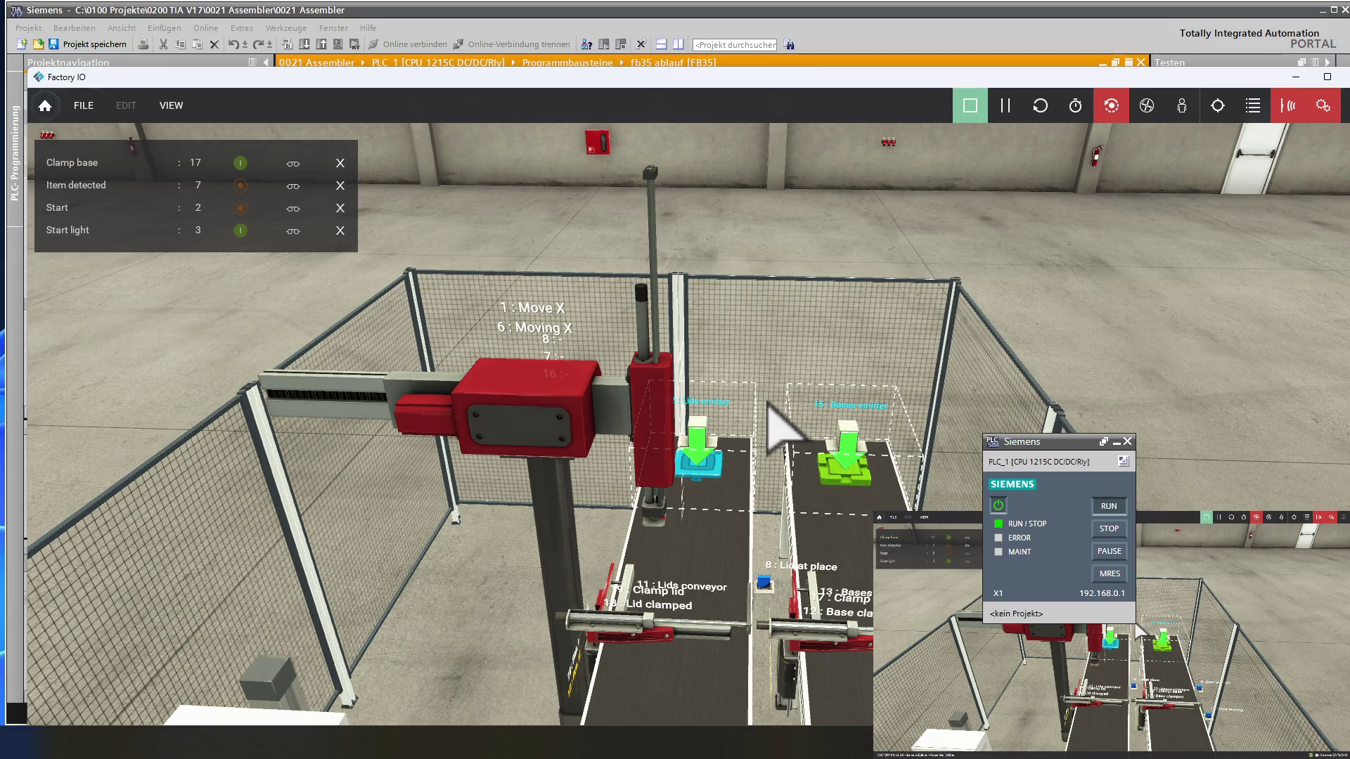
{"action": "mouse_move", "coordinate": [517, 612]}
{"action": "right_mouse_down"}
{"action": "mouse_move", "coordinate": [452, 642]}
{"action": "mouse_move", "coordinate": [483, 552]}
{"action": "mouse_move", "coordinate": [512, 678]}
{"action": "mouse_move", "coordinate": [509, 724]}
{"action": "mouse_move", "coordinate": [485, 747]}
{"action": "right_mouse_up"}
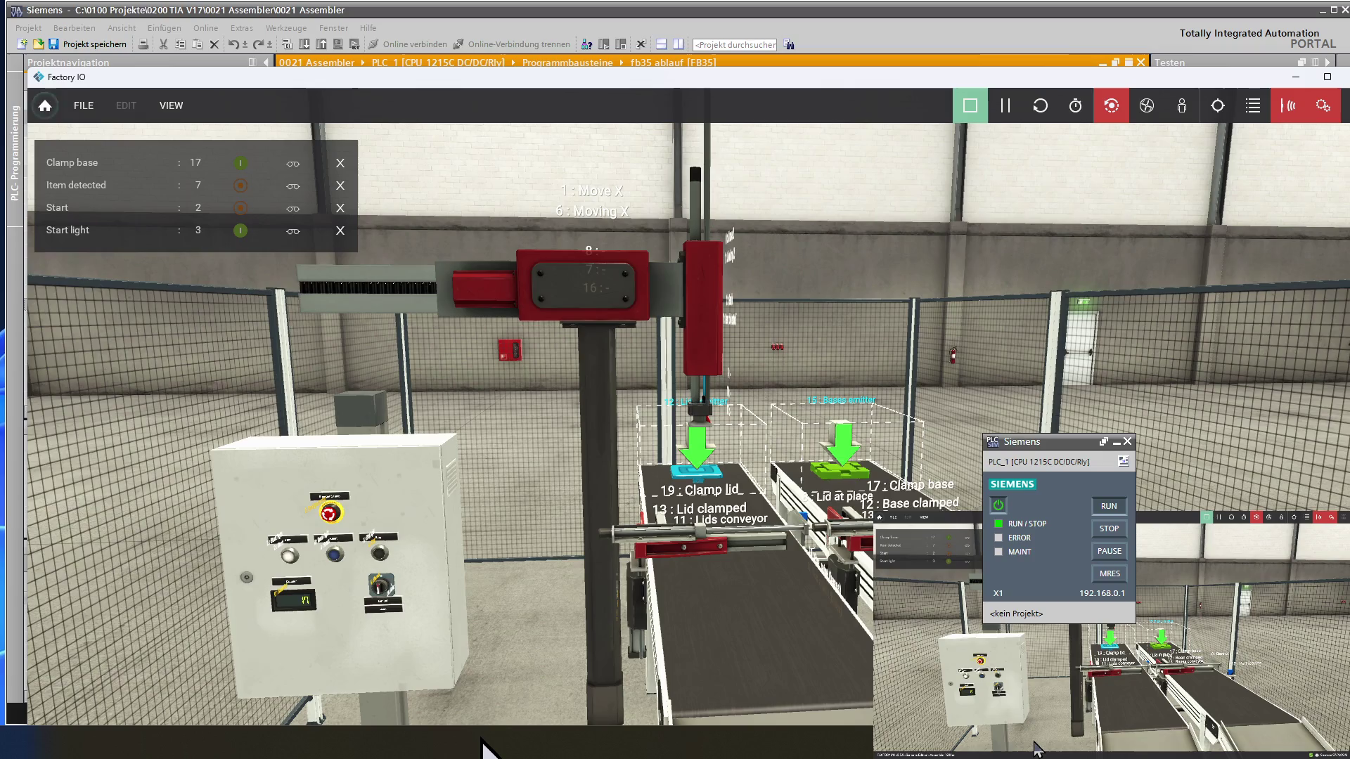
{"action": "key", "text": "a"}
{"action": "key", "text": "a"}
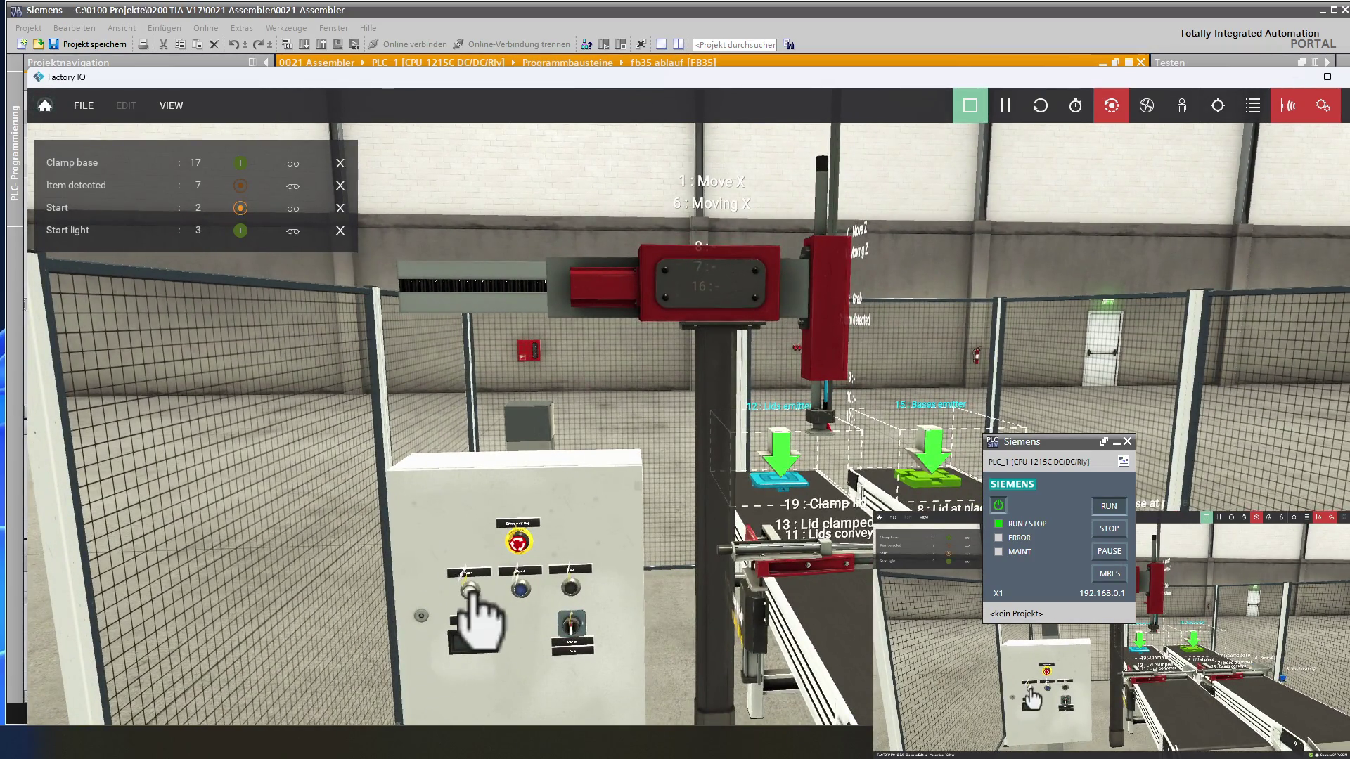
{"action": "left_click", "coordinate": [467, 590]}
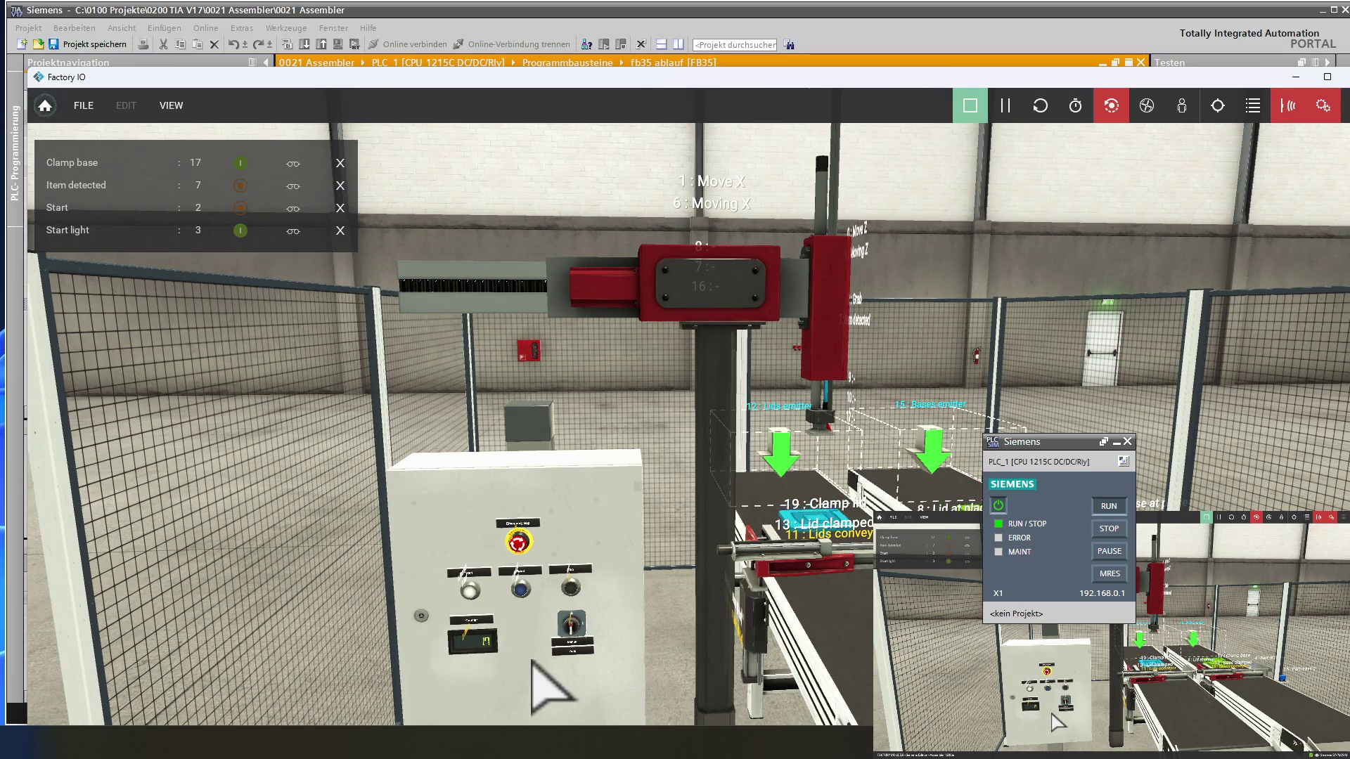
{"action": "mouse_move", "coordinate": [532, 664]}
{"action": "right_mouse_down"}
{"action": "mouse_move", "coordinate": [528, 632]}
{"action": "mouse_move", "coordinate": [436, 713]}
{"action": "right_mouse_up"}
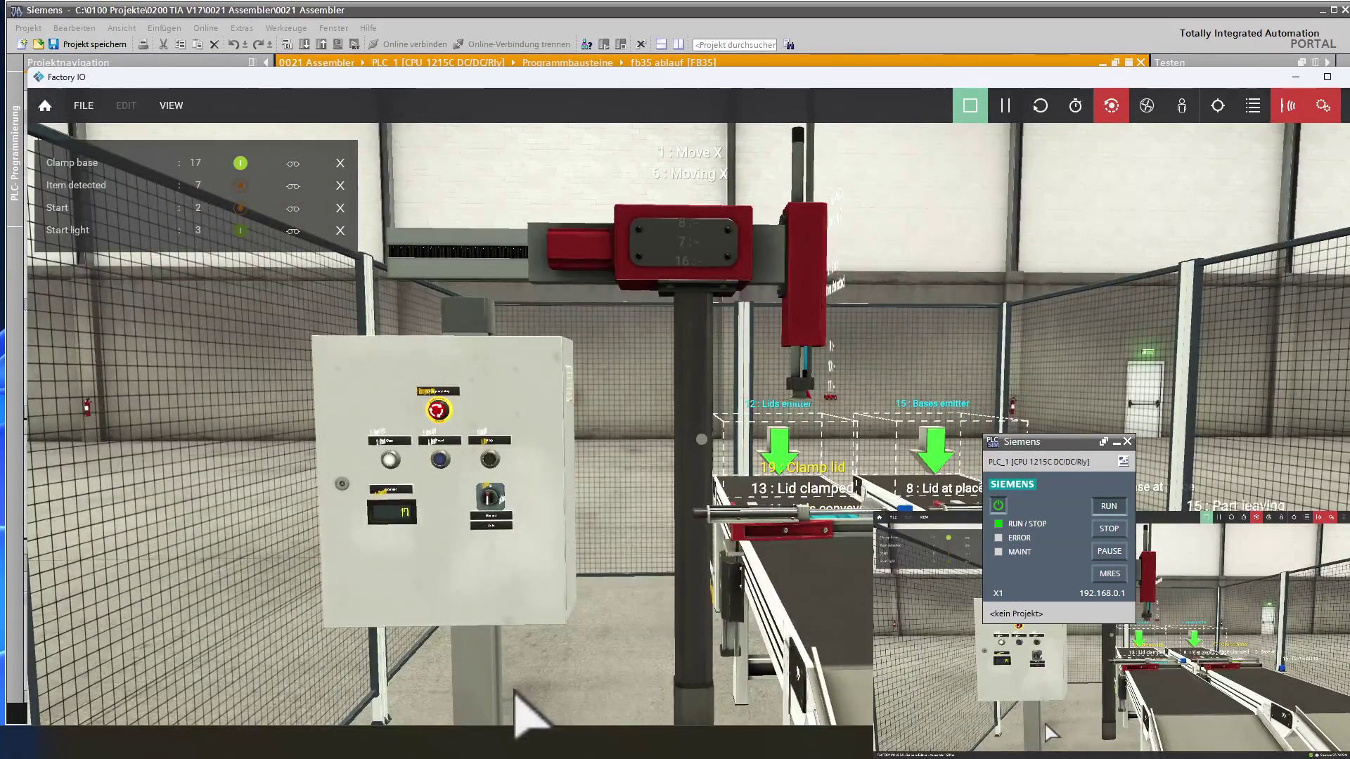
{"action": "mouse_move", "coordinate": [517, 690]}
{"action": "right_mouse_down"}
{"action": "mouse_move", "coordinate": [468, 671]}
{"action": "mouse_move", "coordinate": [422, 699]}
{"action": "mouse_move", "coordinate": [428, 652]}
{"action": "mouse_move", "coordinate": [446, 647]}
{"action": "right_mouse_up"}
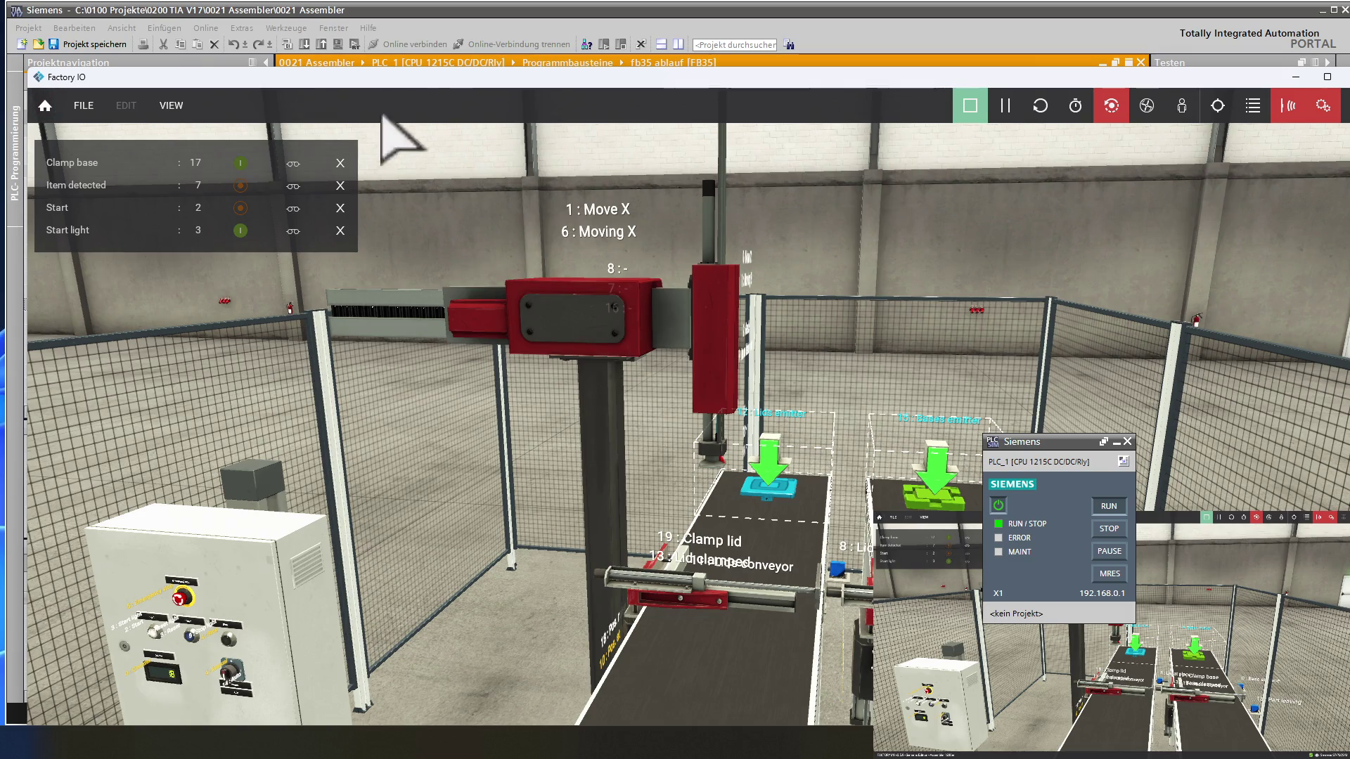
- Open the fb50 Ausgänge block in TIA Portal and collapse all its networks
{"action": "left_click", "coordinate": [589, 12]}
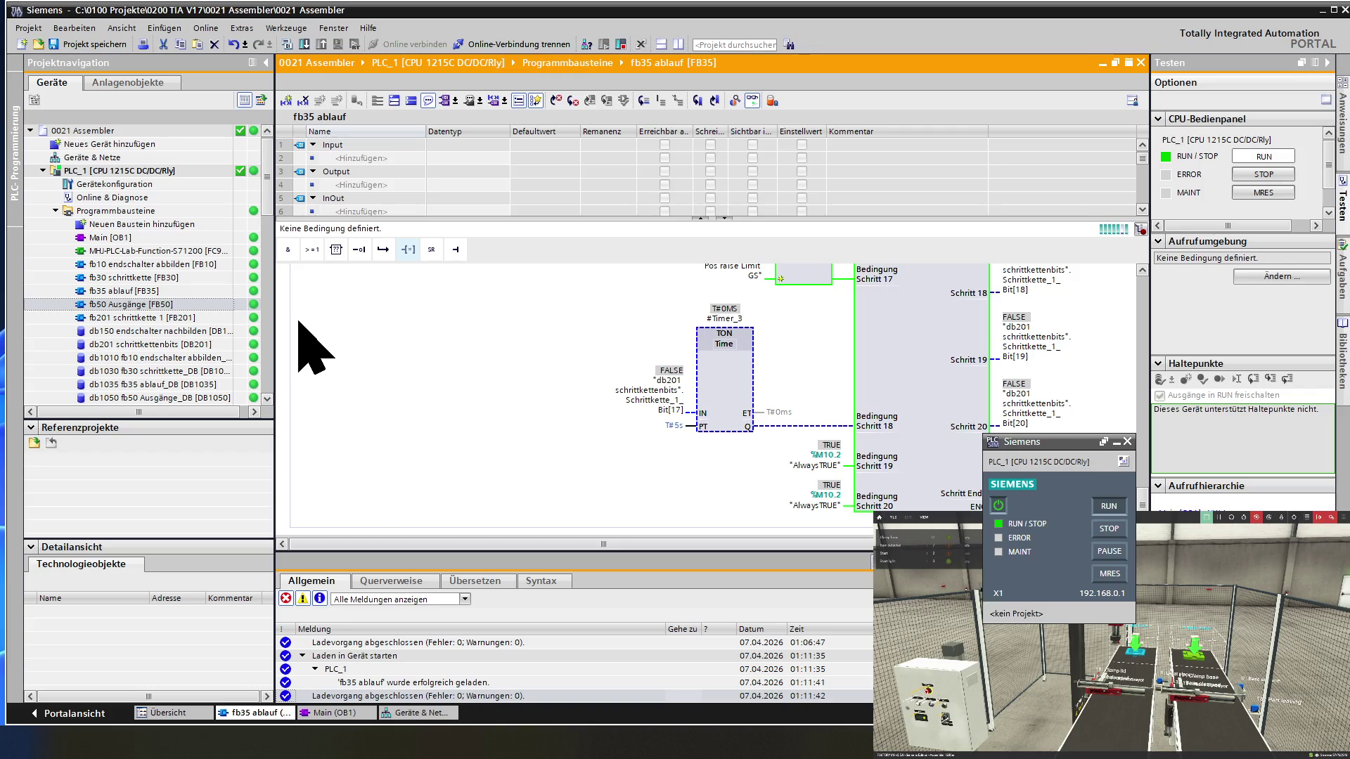
{"action": "left_click", "coordinate": [167, 305]}
{"action": "double_click", "coordinate": [168, 304]}
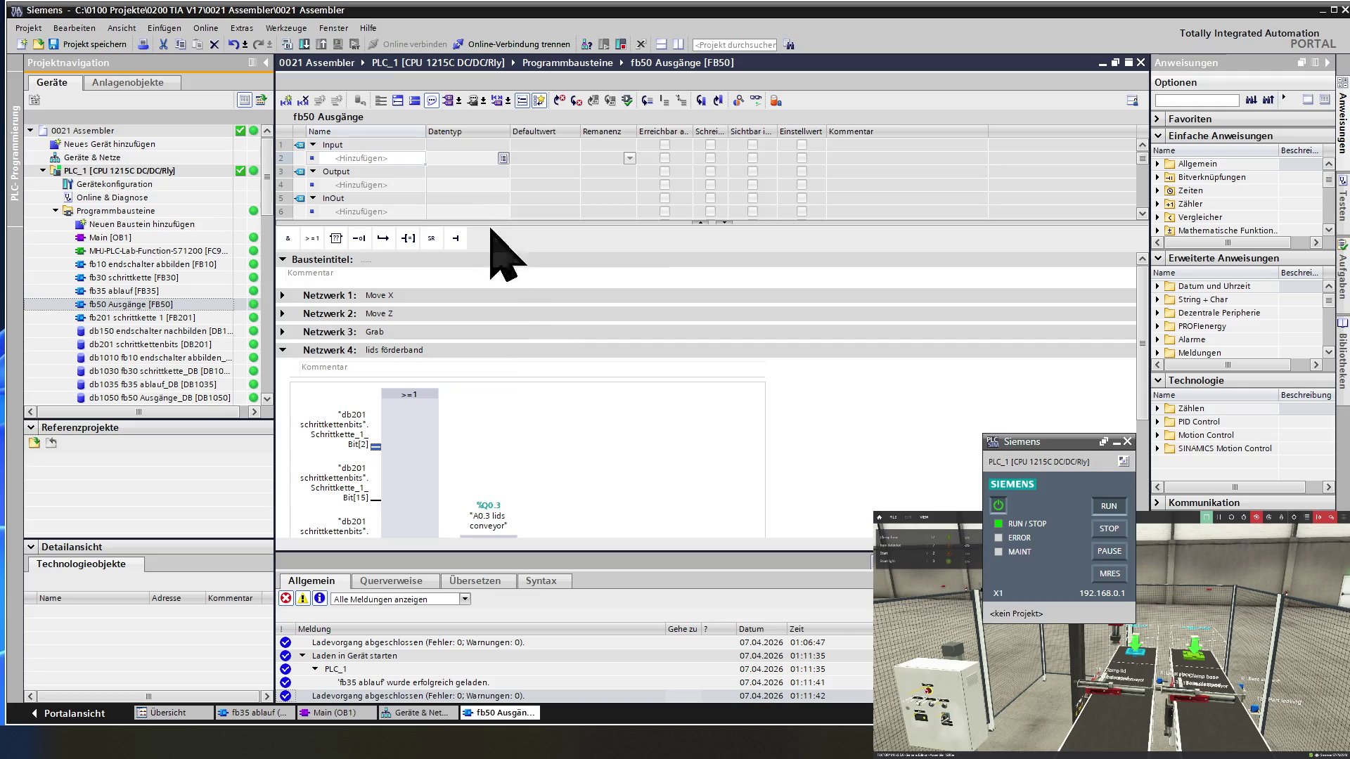
{"action": "left_click", "coordinate": [415, 101]}
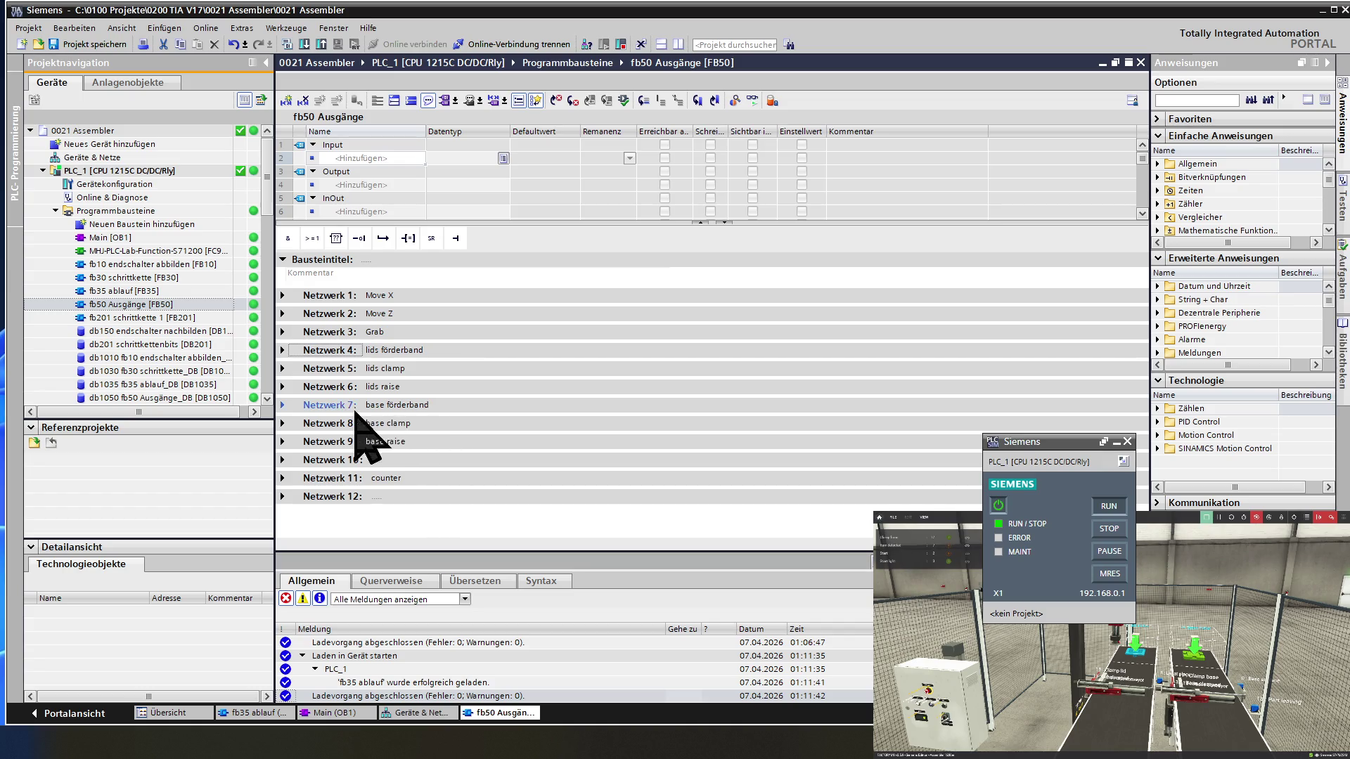
- Expand Netzwerk 8, the base clamp network, and scroll through its logic
{"action": "left_click", "coordinate": [282, 423]}
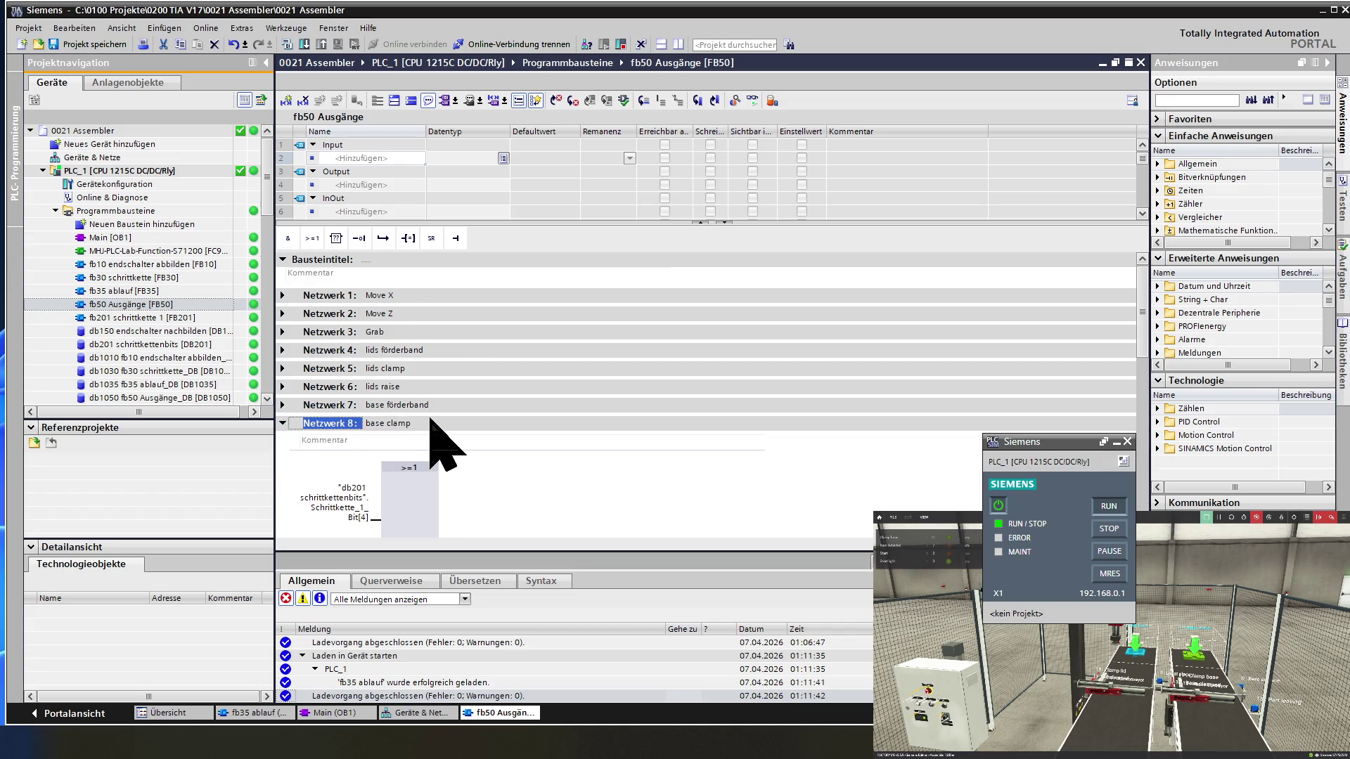
{"action": "scroll", "coordinate": [437, 419], "scroll_direction": "down", "scroll_amount": 3}
{"action": "scroll", "coordinate": [438, 420], "scroll_direction": "down", "scroll_amount": 5}
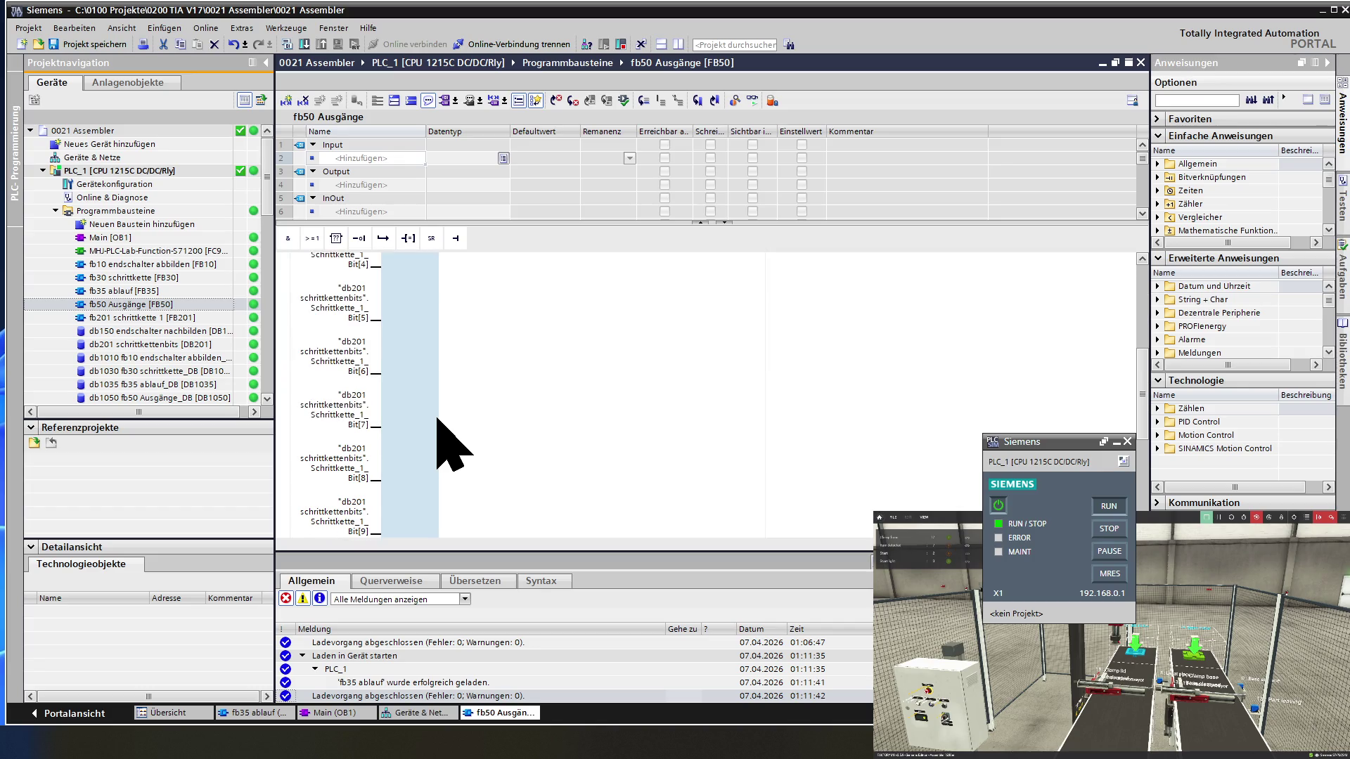
{"action": "scroll", "coordinate": [437, 420], "scroll_direction": "down", "scroll_amount": 3}
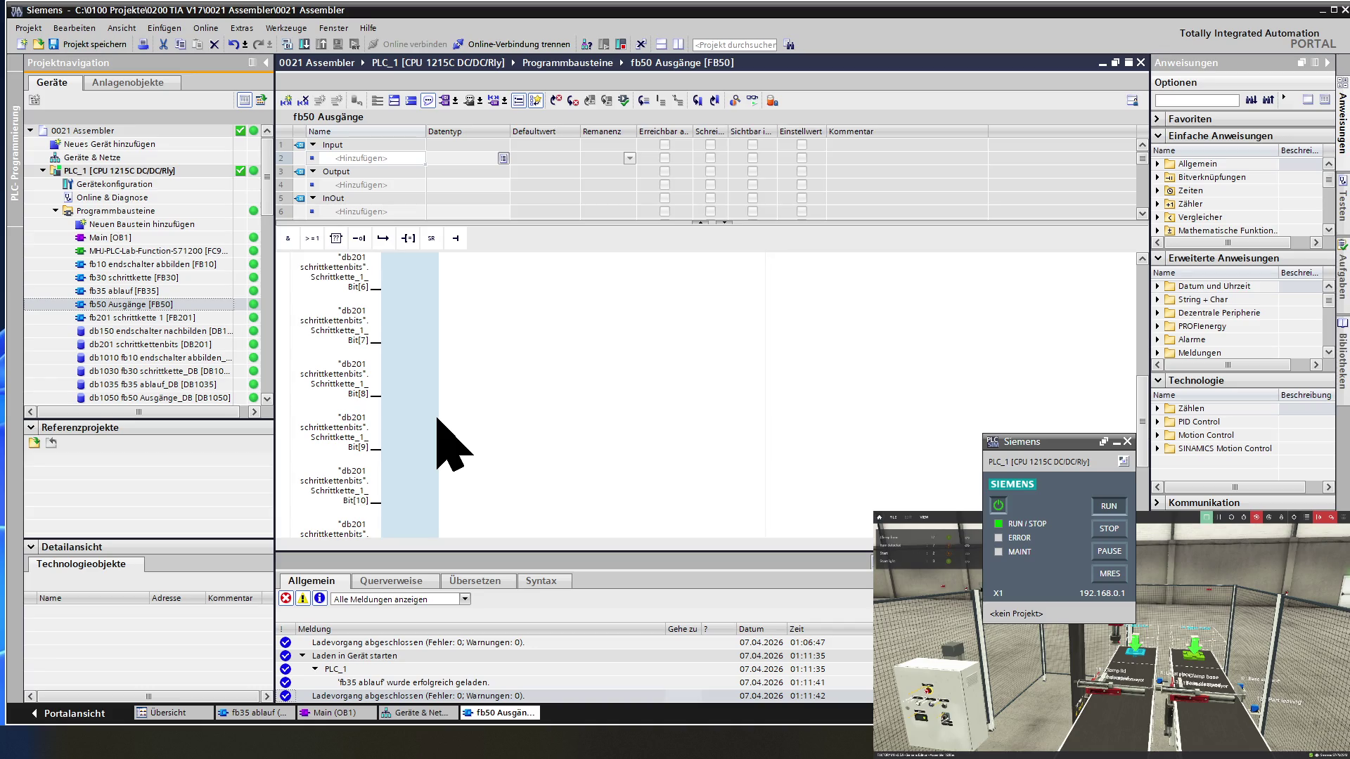
{"action": "scroll", "coordinate": [437, 419], "scroll_direction": "down", "scroll_amount": 3}
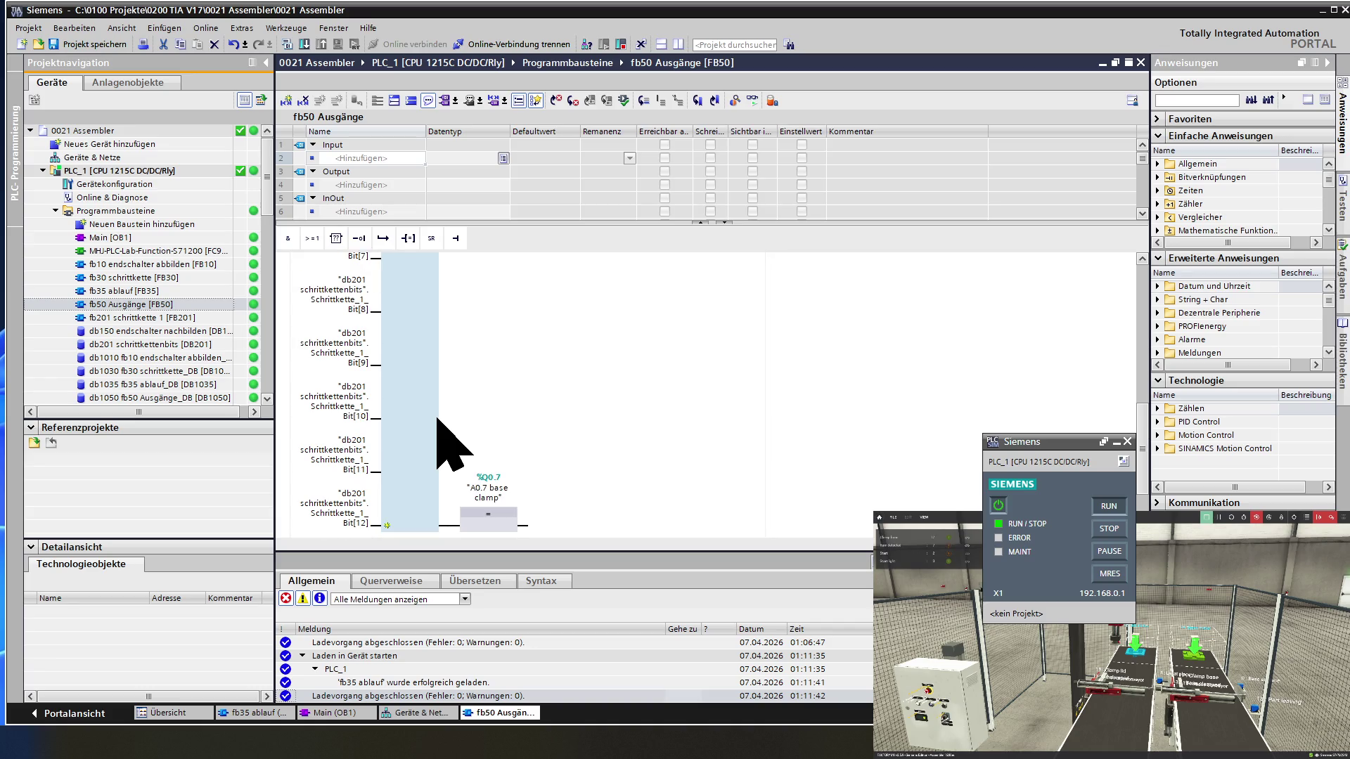
{"action": "scroll", "coordinate": [438, 419], "scroll_direction": "down", "scroll_amount": 3}
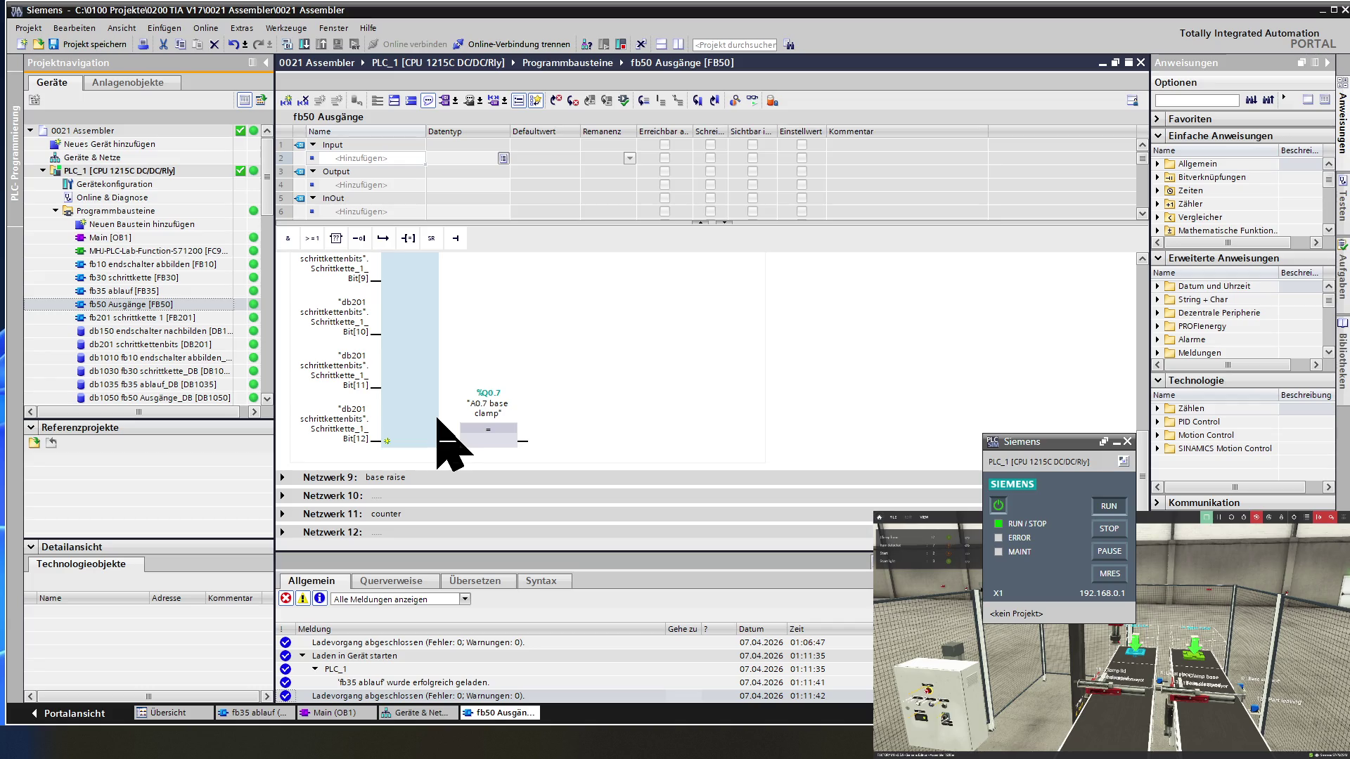
{"action": "scroll", "coordinate": [438, 420], "scroll_direction": "up", "scroll_amount": 9}
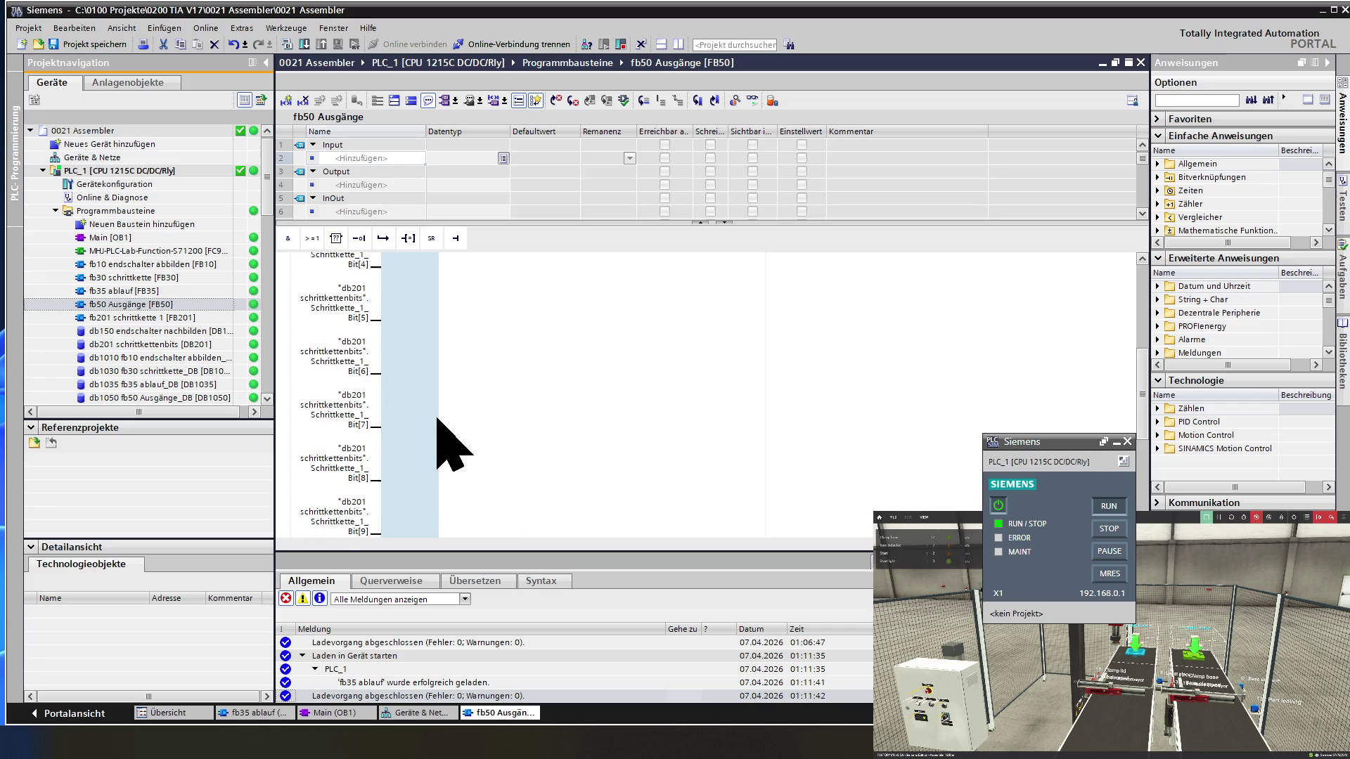
{"action": "scroll", "coordinate": [437, 420], "scroll_direction": "up", "scroll_amount": 6}
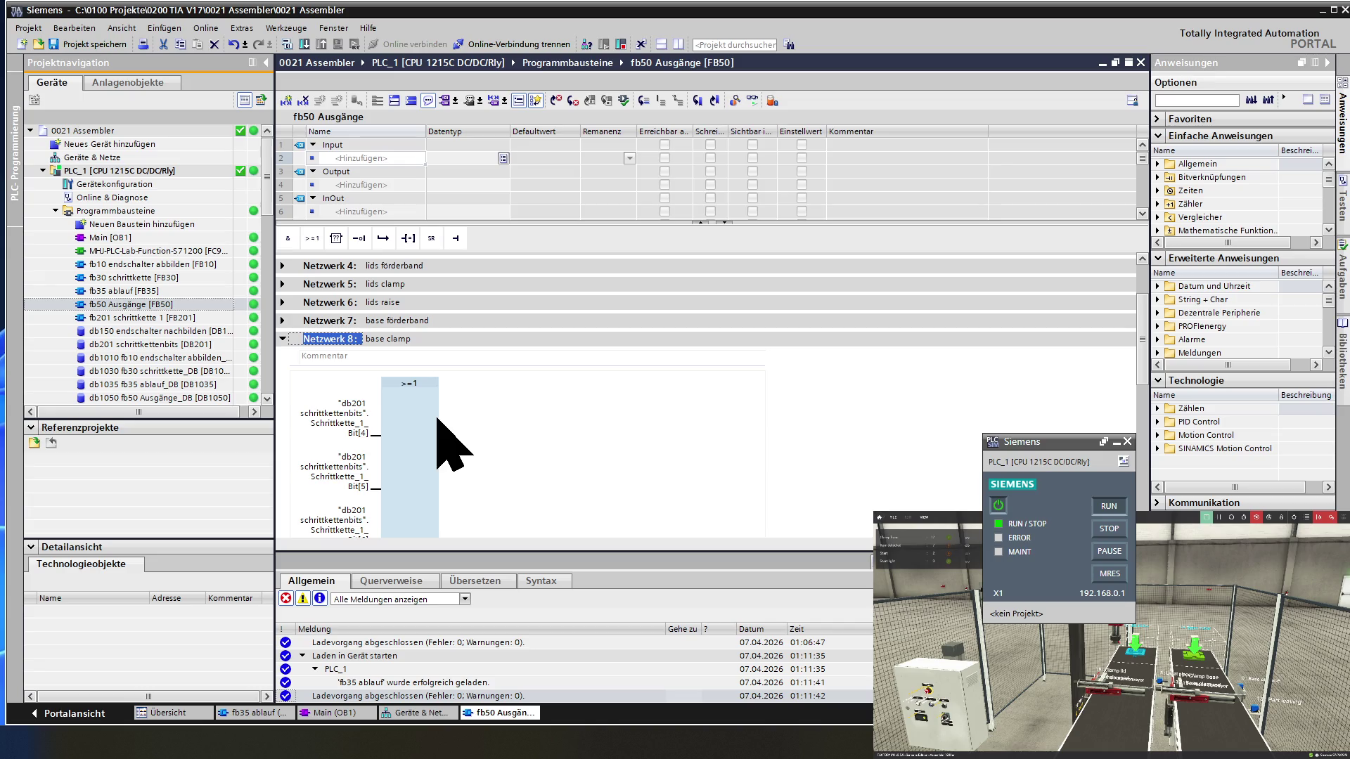
- Collapse Netzwerk 8 and expand Netzwerk 9, base raise, driving output %Q1.0
{"action": "left_click", "coordinate": [283, 339]}
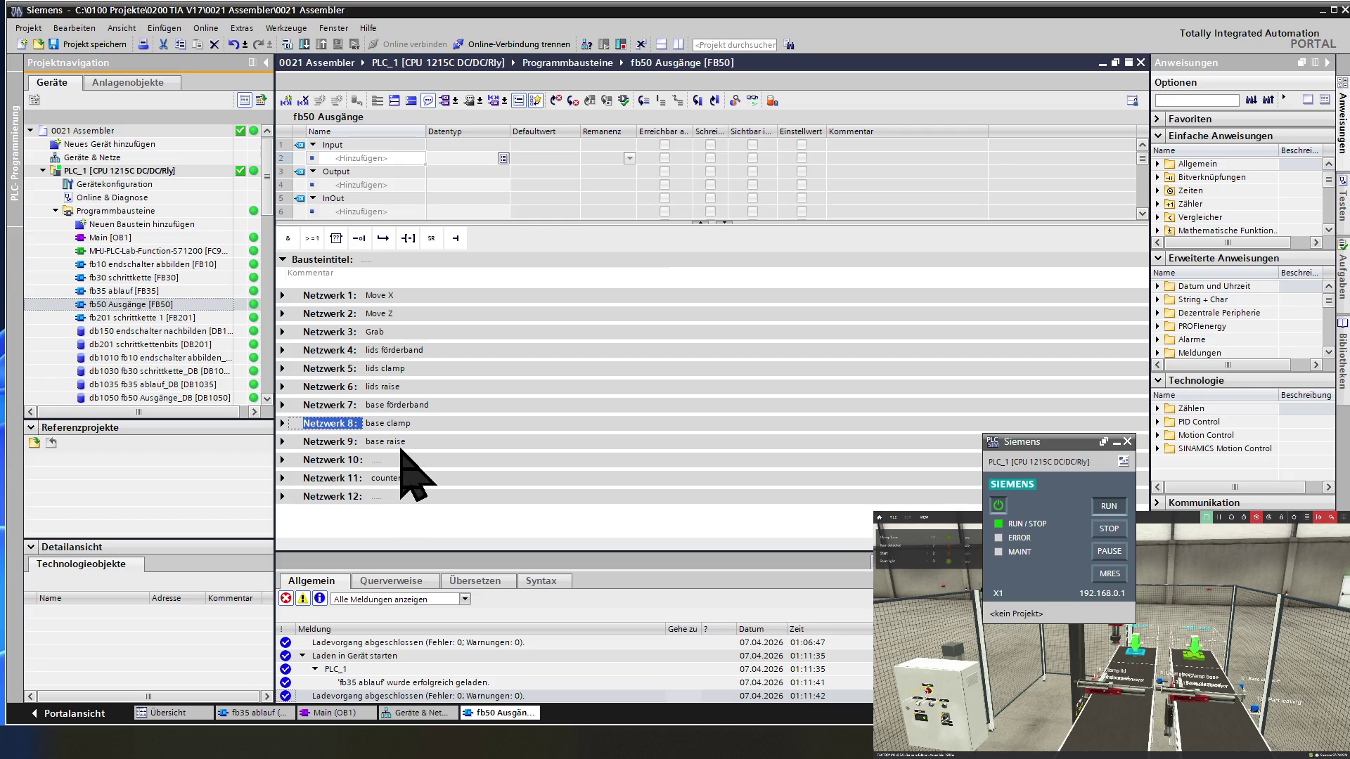
{"action": "left_click", "coordinate": [283, 442]}
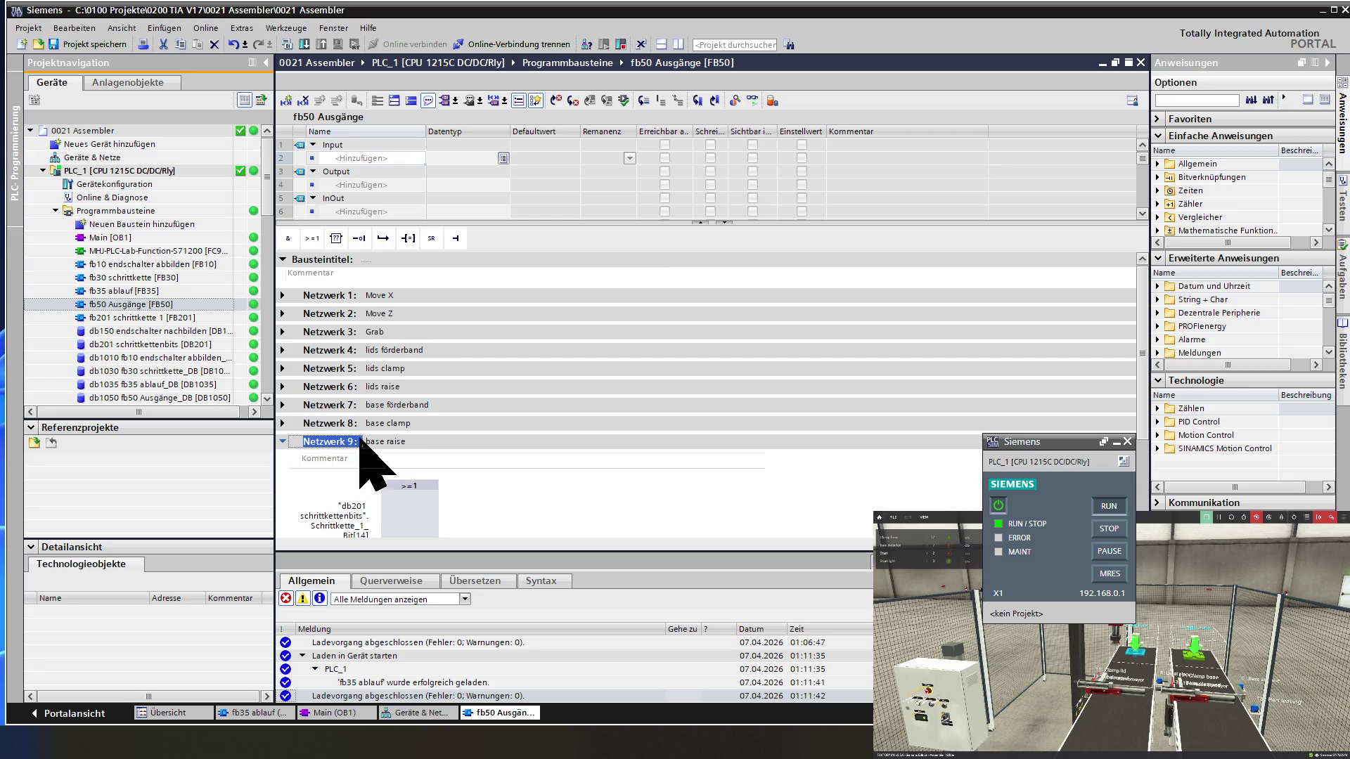
{"action": "scroll", "coordinate": [420, 439], "scroll_direction": "down", "scroll_amount": 3}
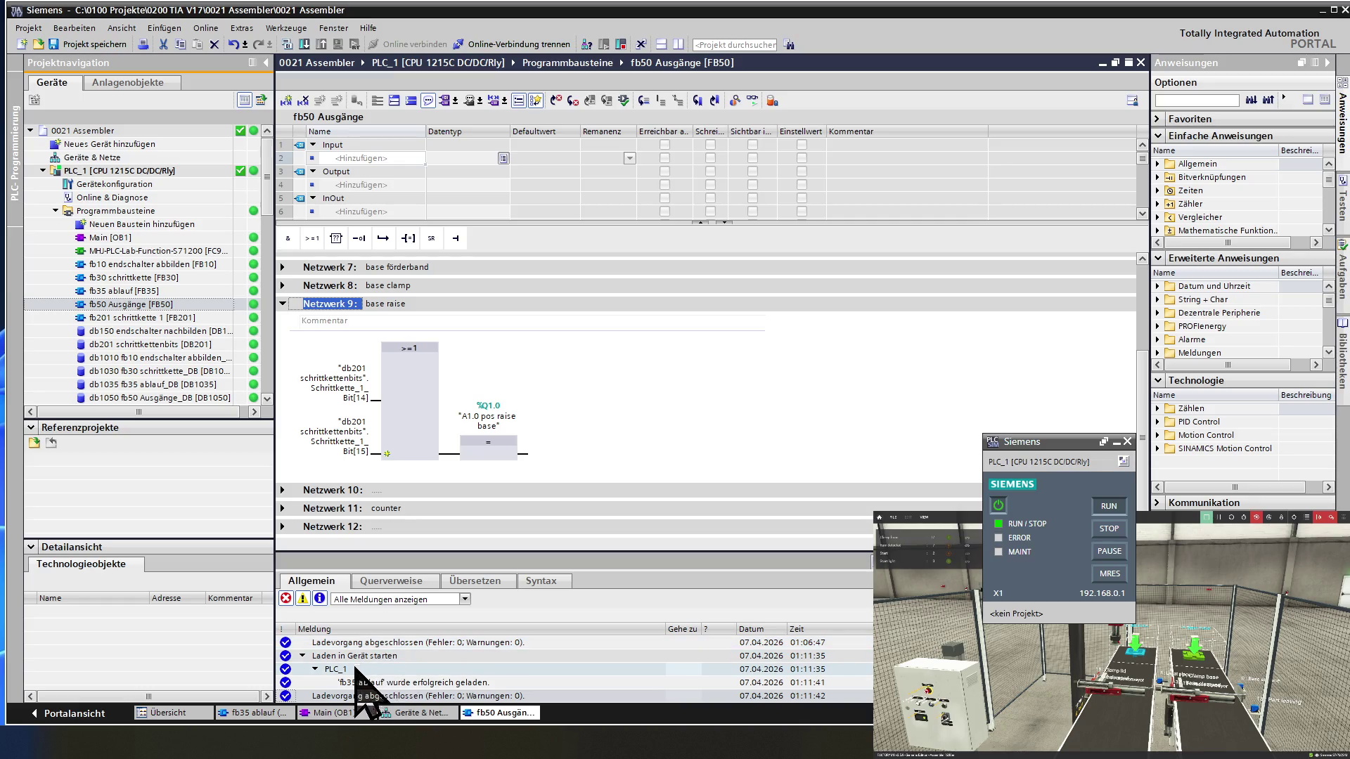
- Switch to fb35 ablauf and inspect Schritt 14's transition, where Base clamped is FALSE
{"action": "left_click", "coordinate": [257, 714]}
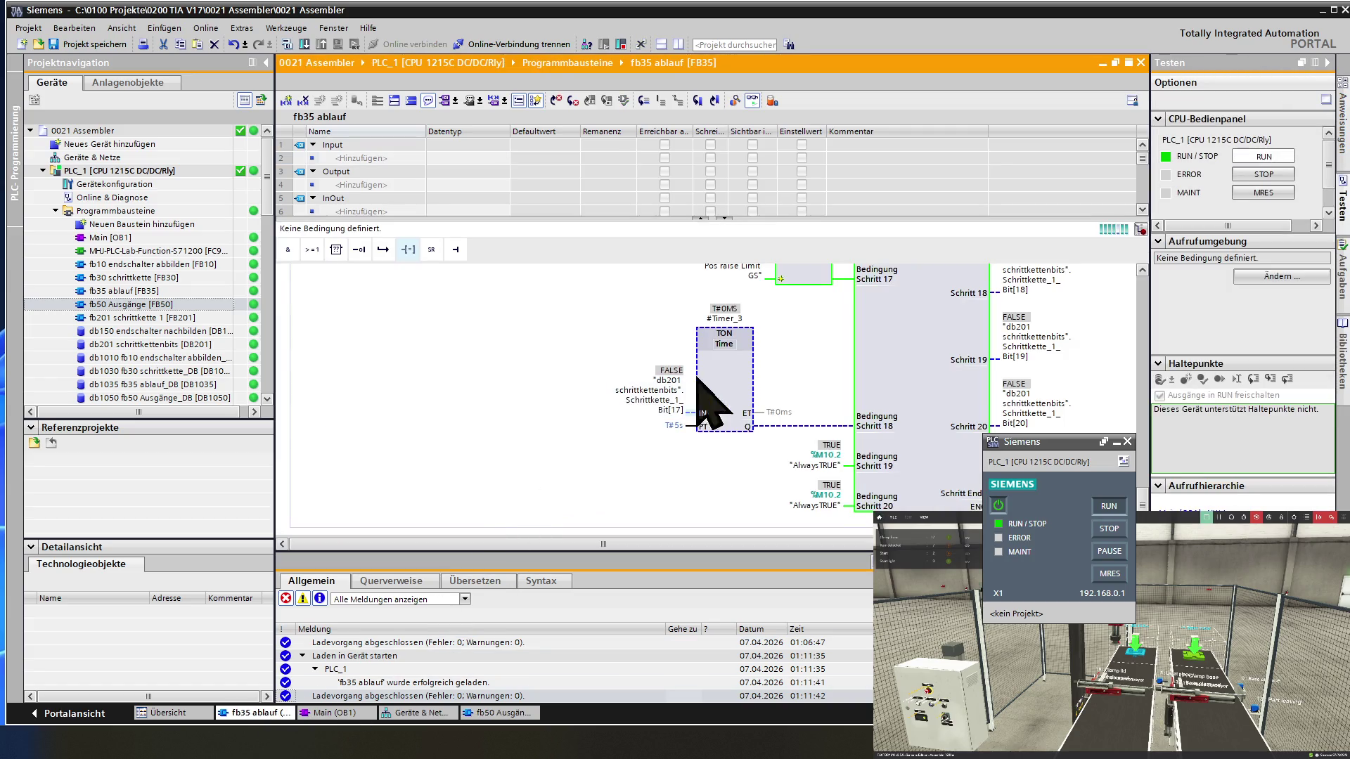
{"action": "scroll", "coordinate": [916, 422], "scroll_direction": "up", "scroll_amount": 2}
{"action": "scroll", "coordinate": [905, 399], "scroll_direction": "up", "scroll_amount": 2}
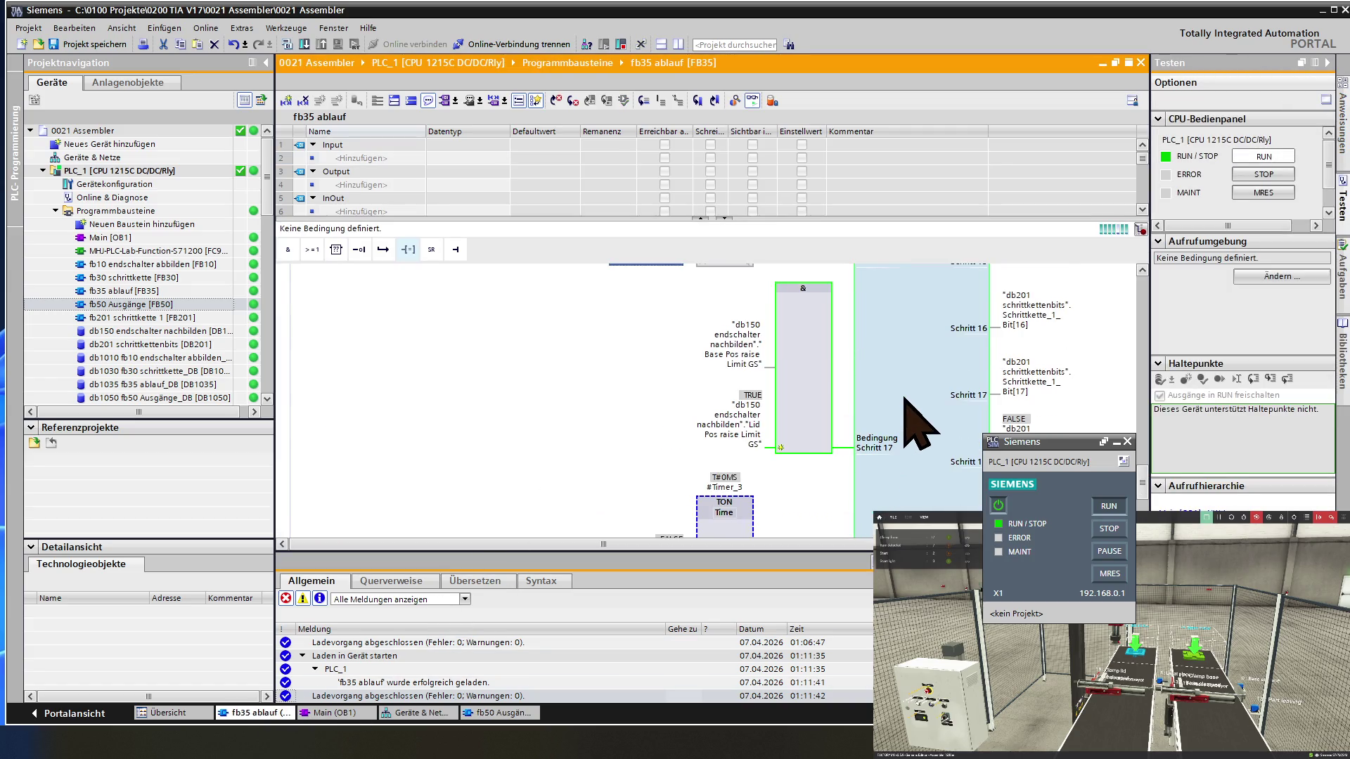
{"action": "scroll", "coordinate": [916, 422], "scroll_direction": "up", "scroll_amount": 5}
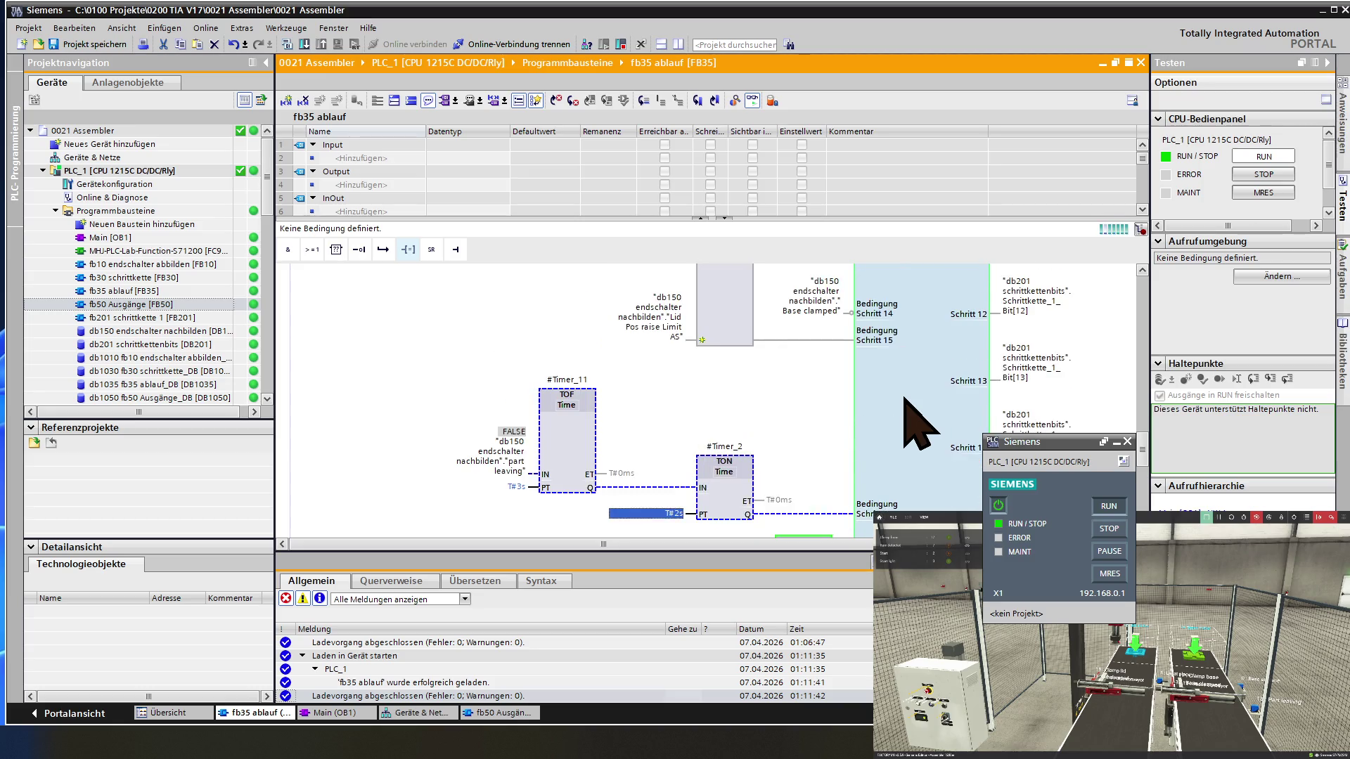
{"action": "scroll", "coordinate": [916, 422], "scroll_direction": "up", "scroll_amount": 2}
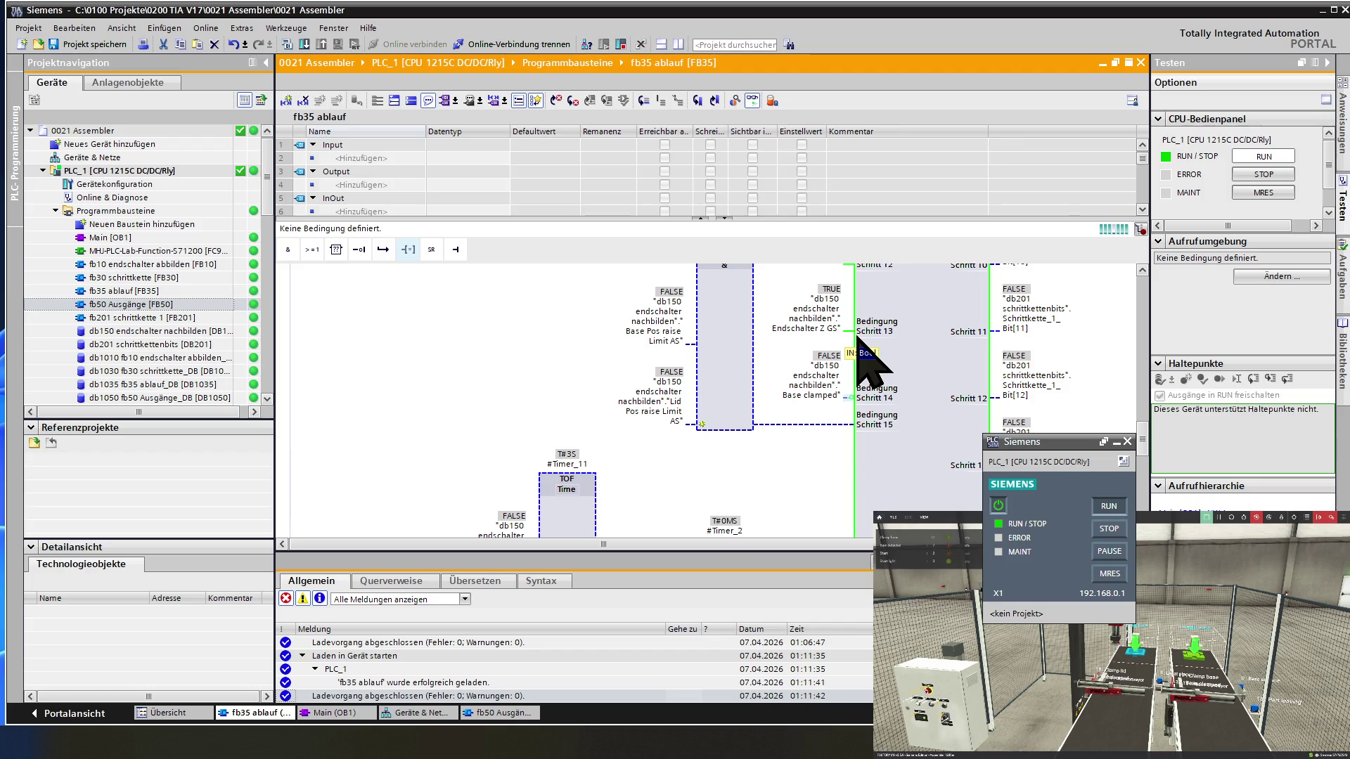
{"action": "left_click", "coordinate": [865, 356]}
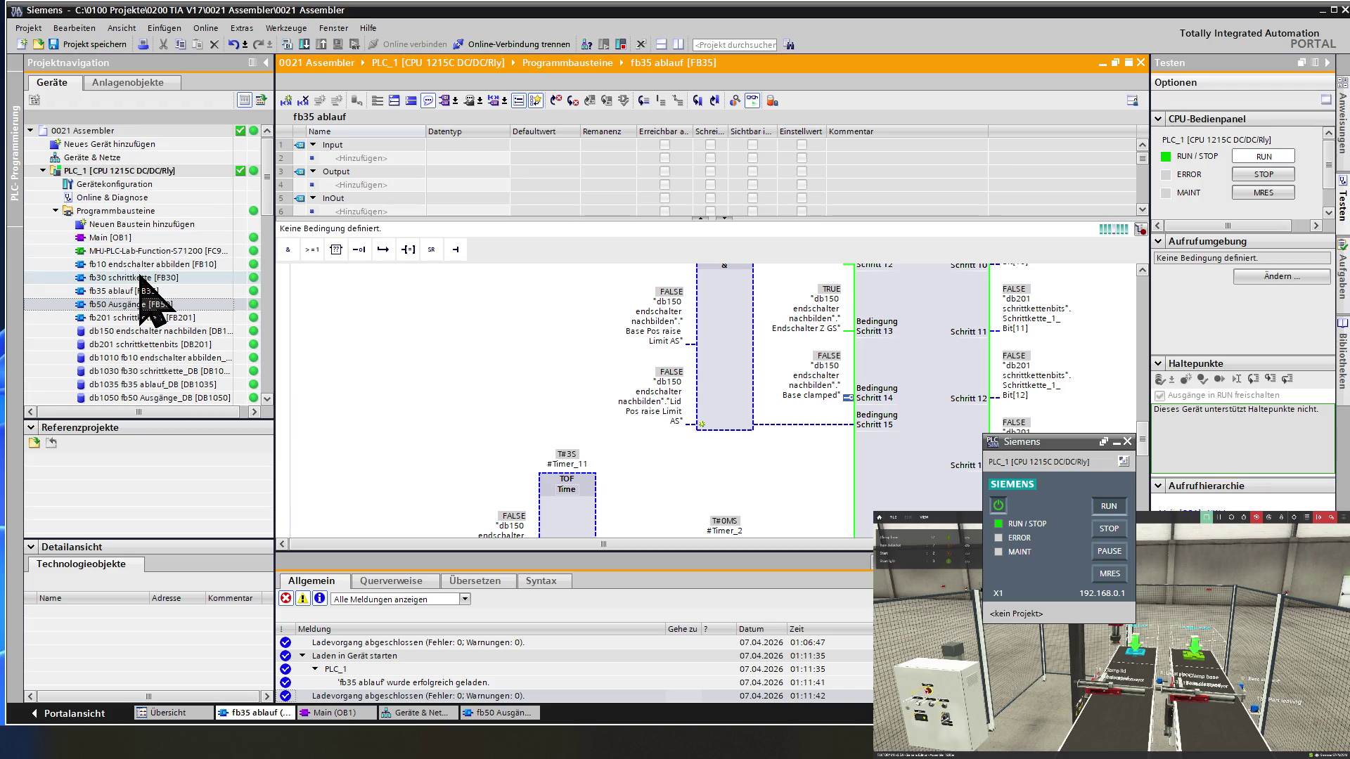
- Open fb10 endschalter abbilden, expand Netzwerk 9 lid clamped, and select the TON-to-coil wire
{"action": "double_click", "coordinate": [140, 265]}
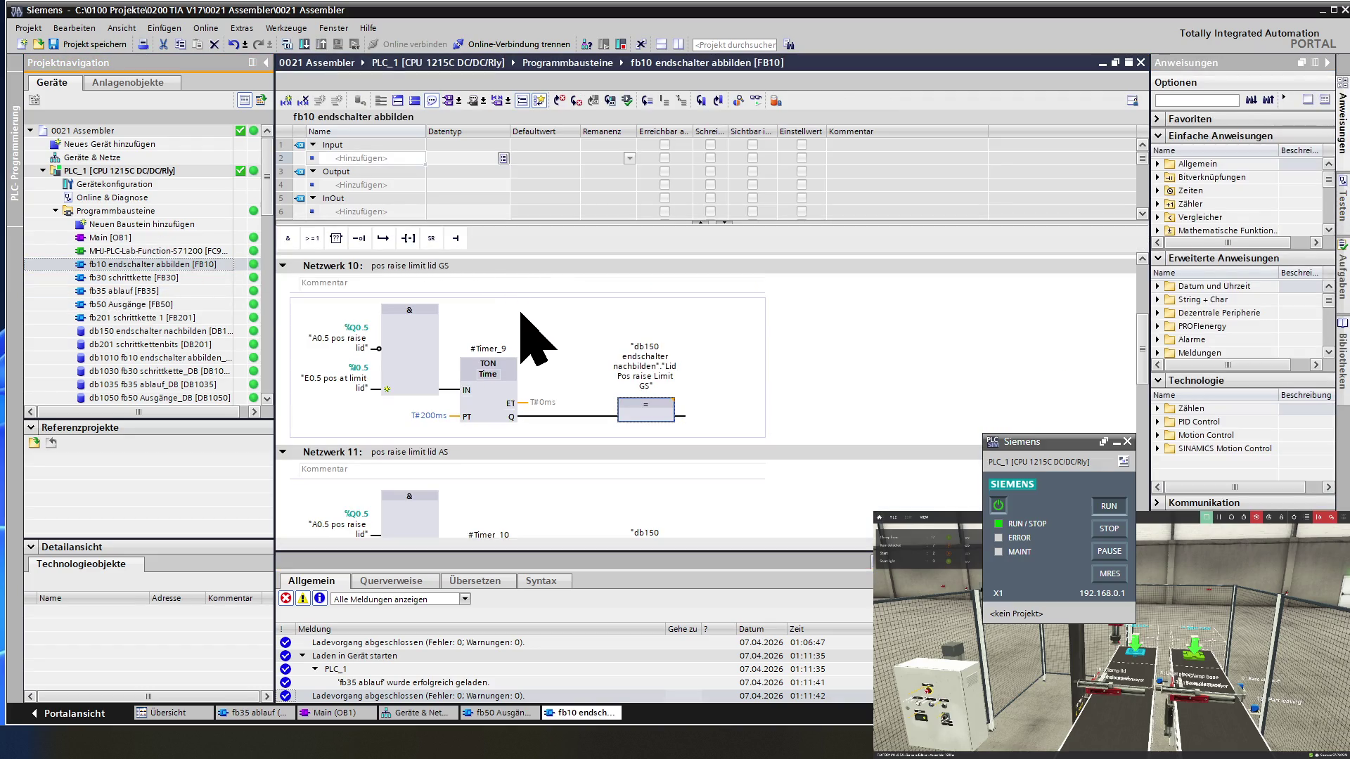
{"action": "left_click", "coordinate": [416, 102]}
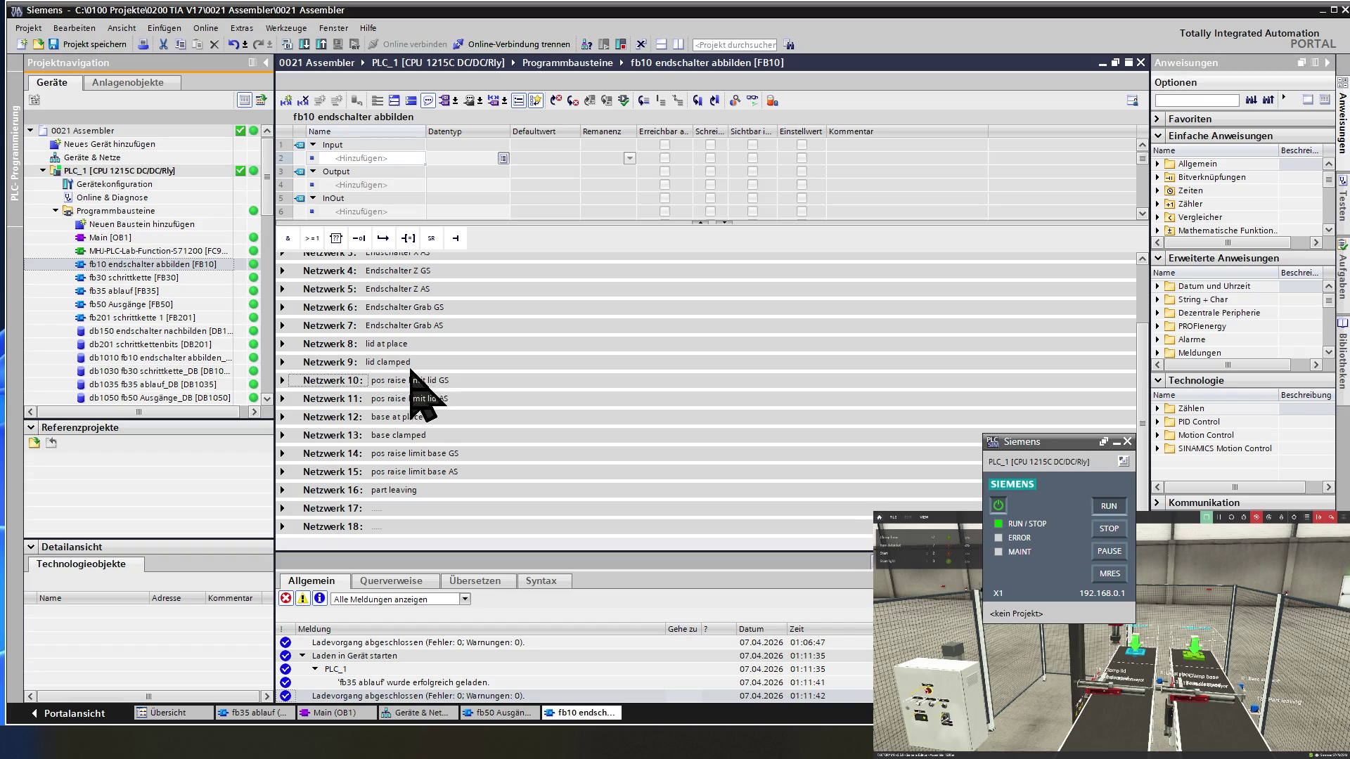
{"action": "left_click", "coordinate": [282, 362]}
{"action": "scroll", "coordinate": [496, 377], "scroll_direction": "down", "scroll_amount": 2}
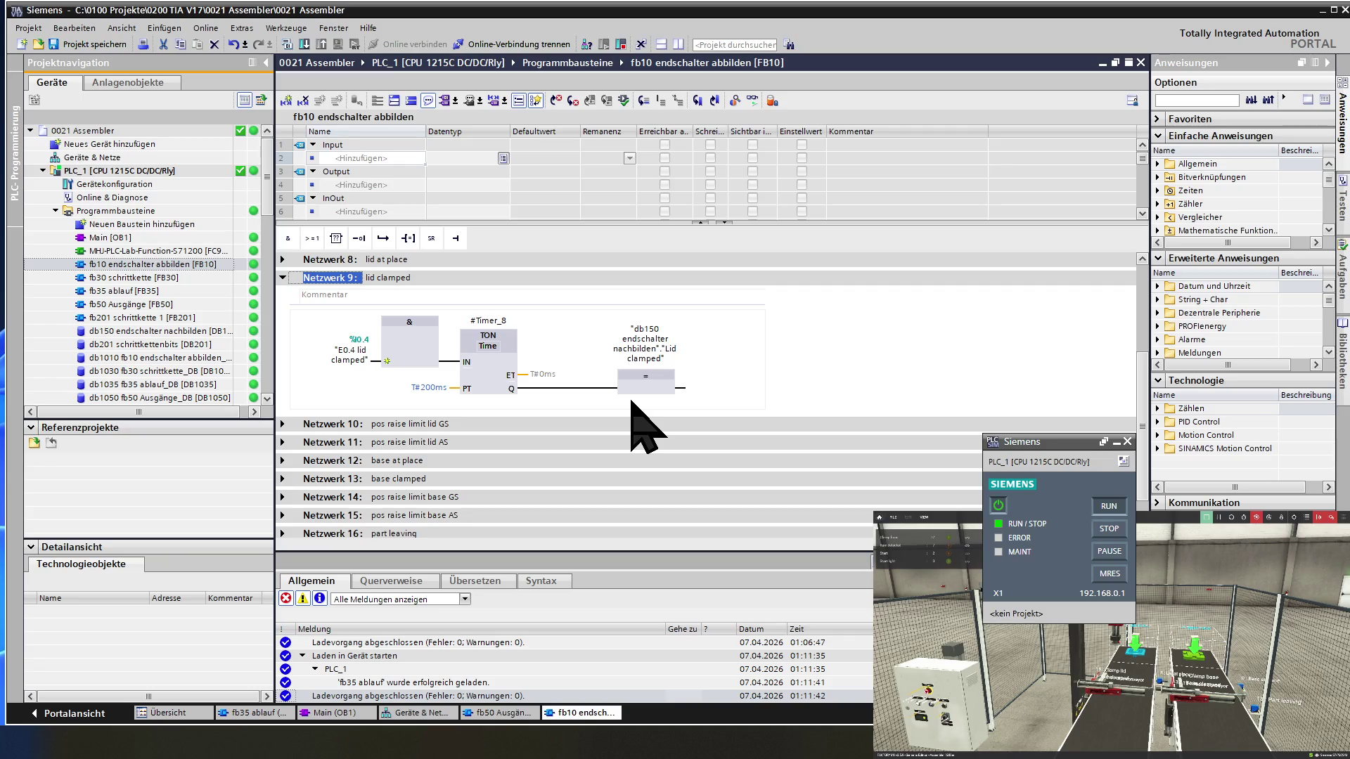
{"action": "left_click", "coordinate": [592, 385]}
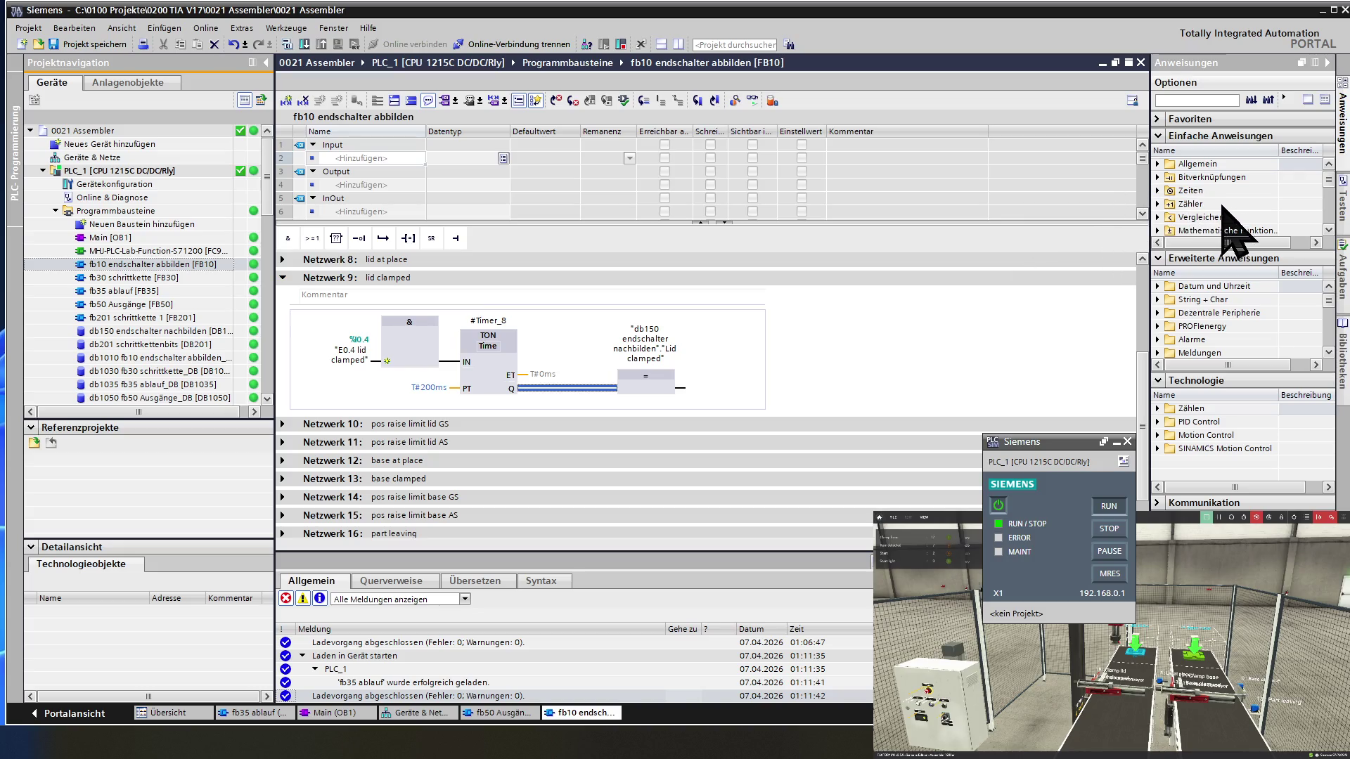
- Insert a TOF off-delay timer between network 9's TON and the Lid clamped coil
{"action": "double_click", "coordinate": [1197, 191]}
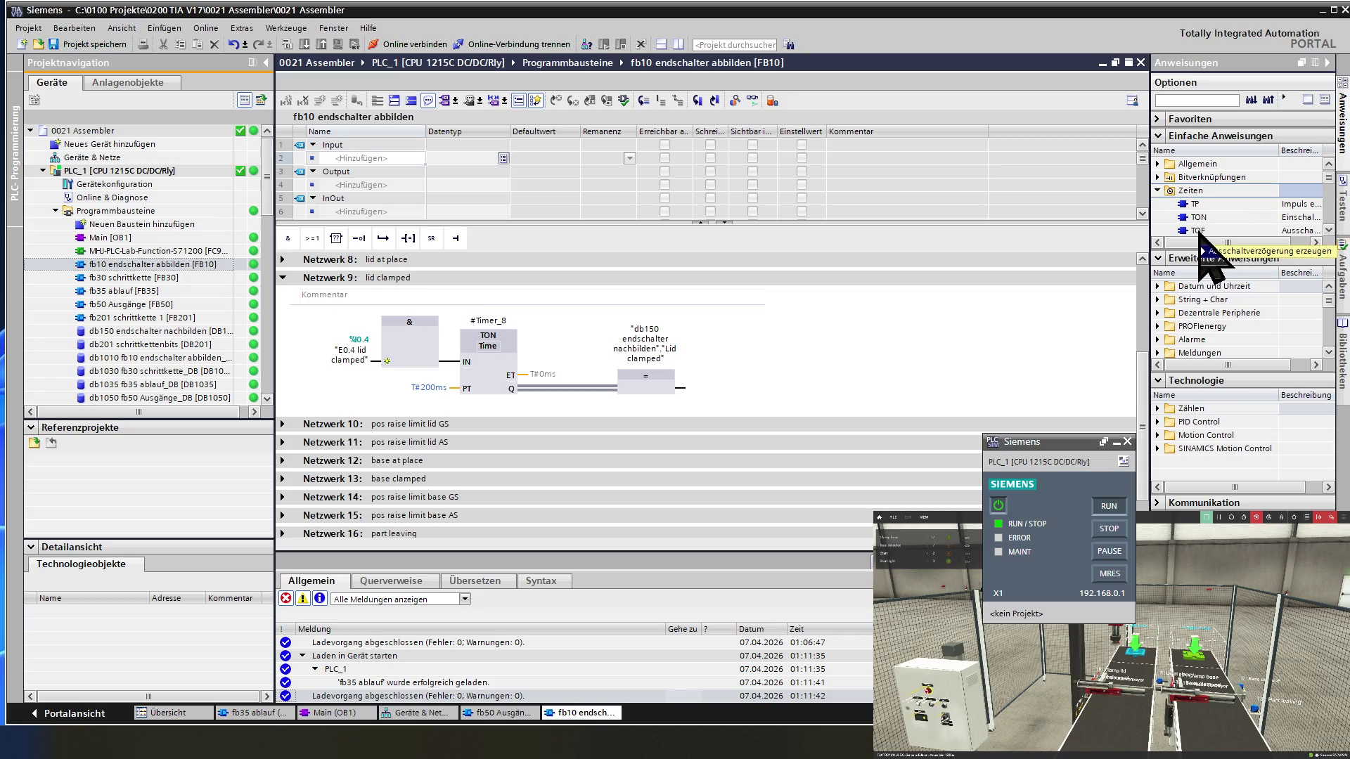
{"action": "mouse_move", "coordinate": [1204, 244]}
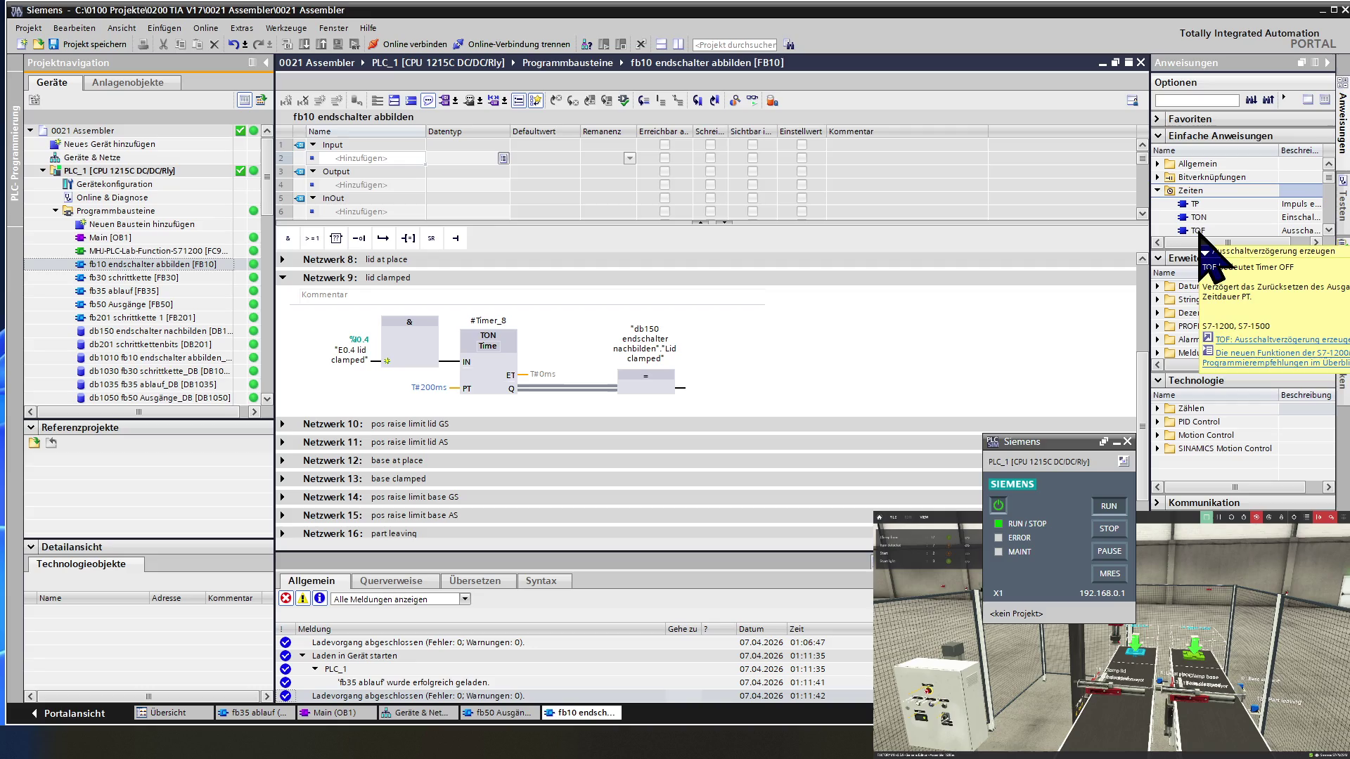
{"action": "double_click", "coordinate": [1195, 230]}
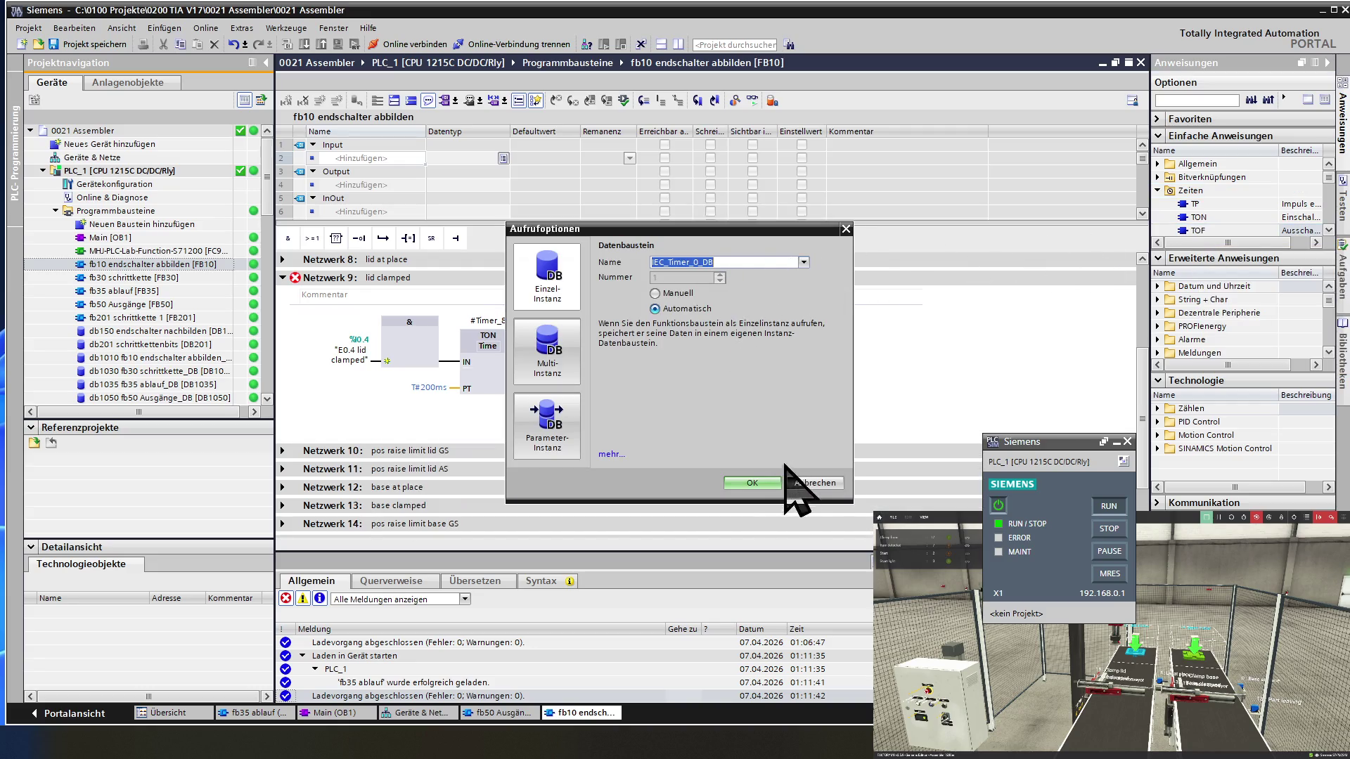
{"action": "left_click", "coordinate": [815, 483]}
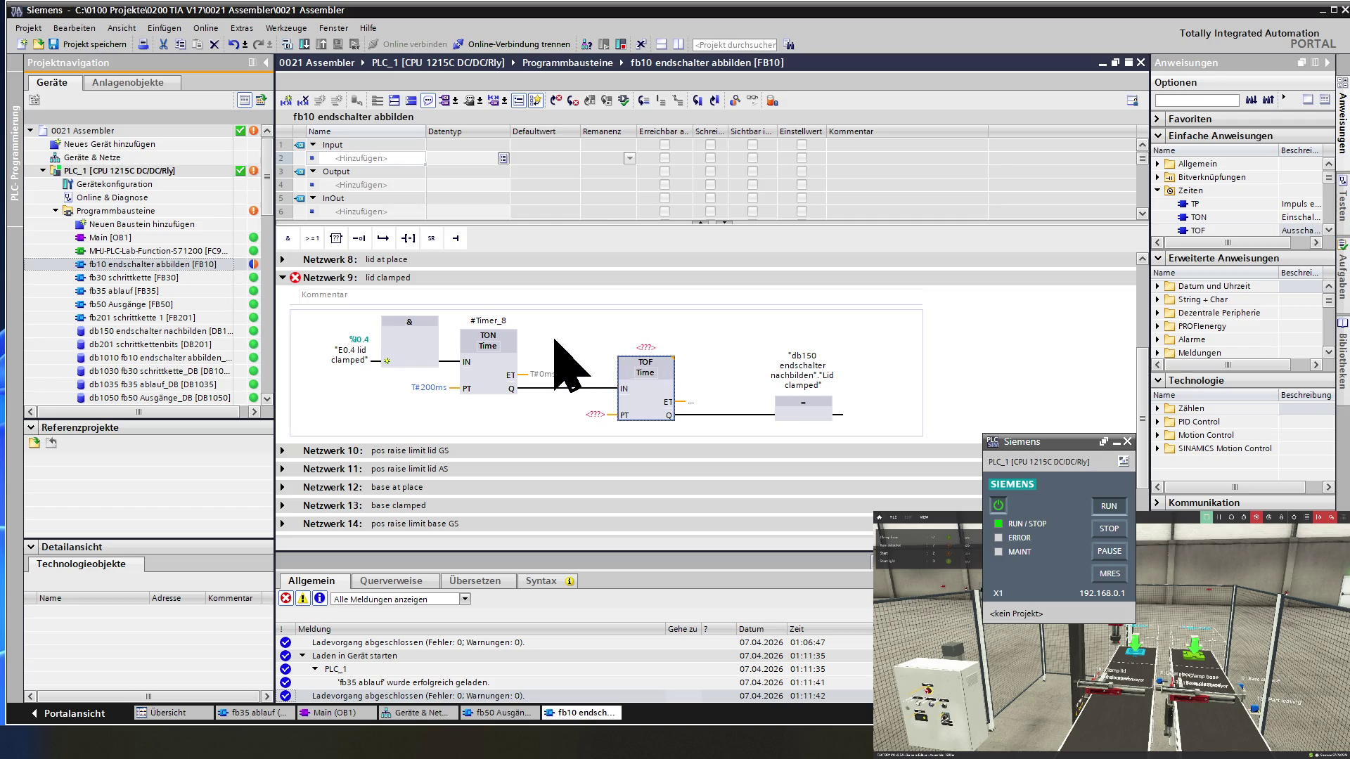
- Expand Netzwerk 16, the part leaving network, and scroll through it
{"action": "scroll", "coordinate": [489, 361], "scroll_direction": "down", "scroll_amount": 3}
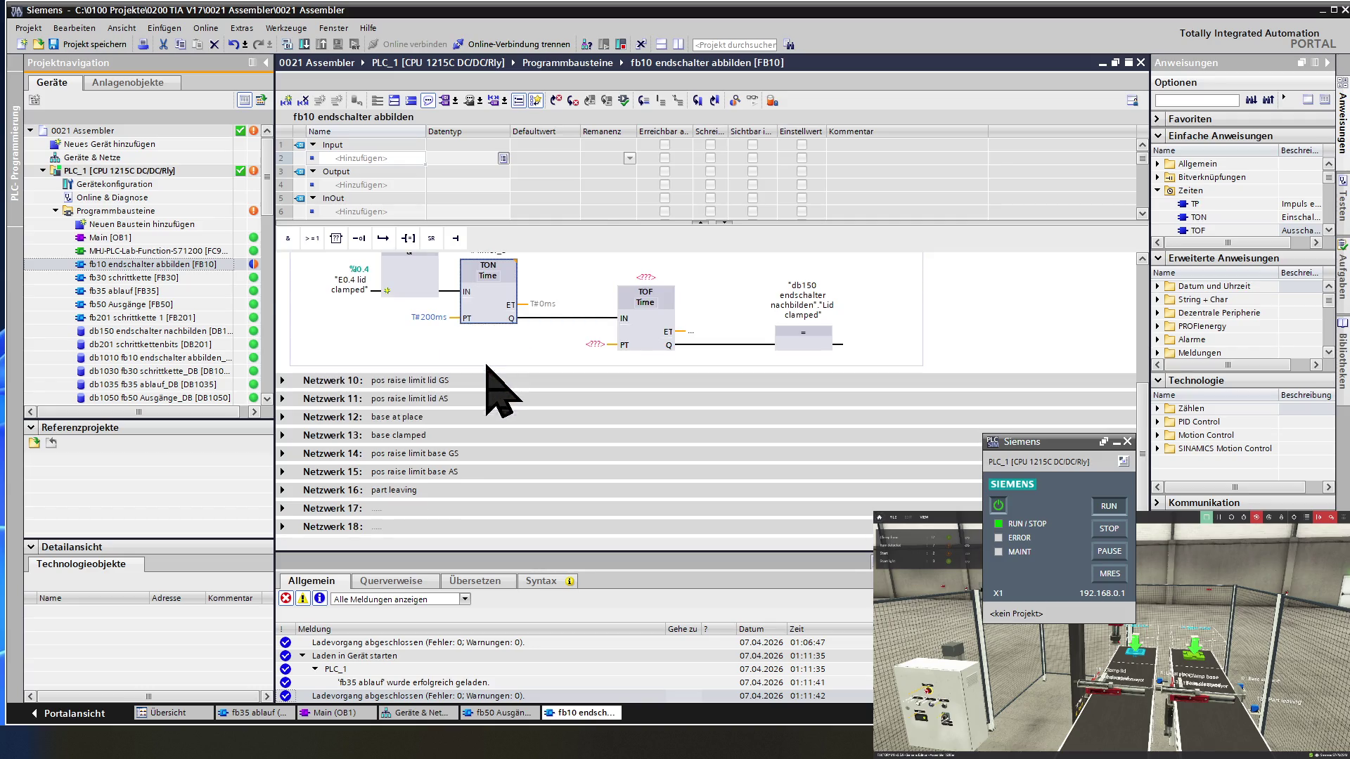
{"action": "left_click", "coordinate": [284, 489]}
{"action": "scroll", "coordinate": [291, 478], "scroll_direction": "down", "scroll_amount": 3}
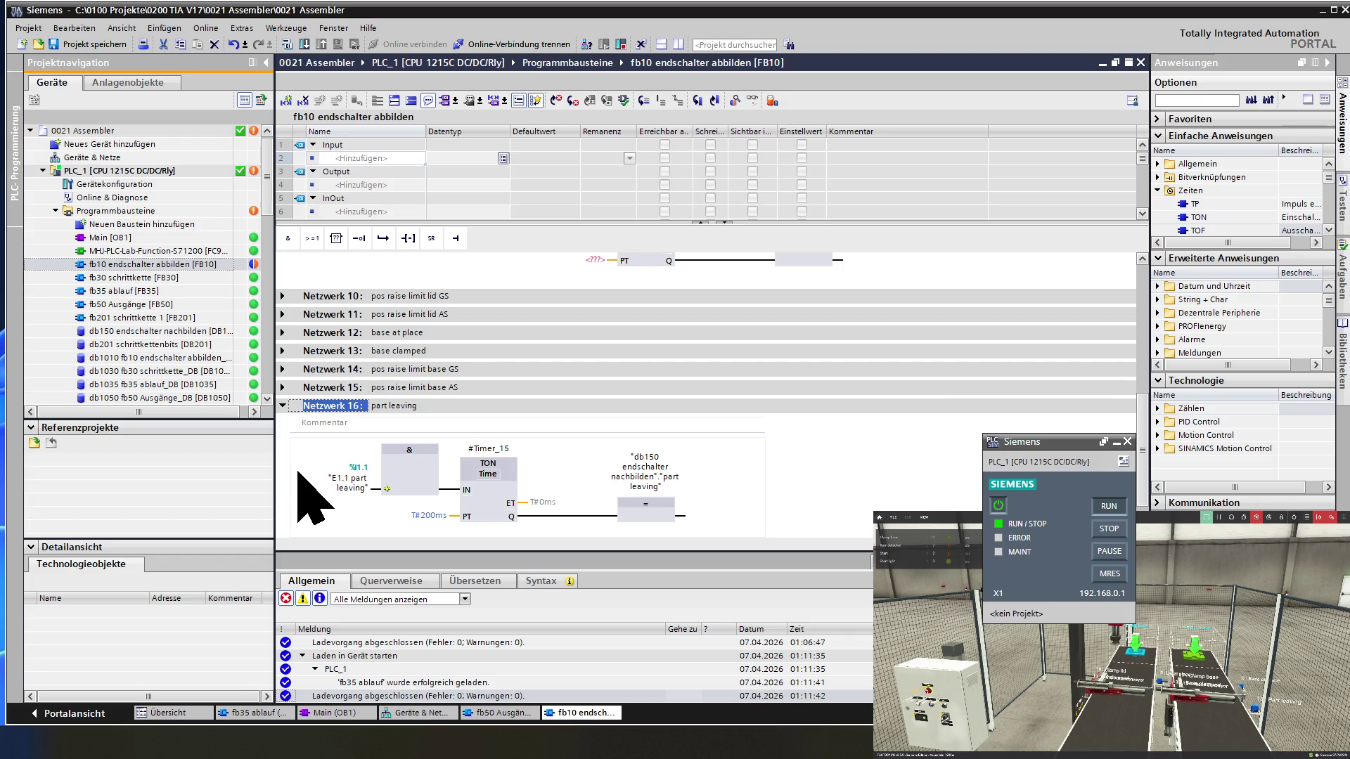
{"action": "scroll", "coordinate": [299, 472], "scroll_direction": "down", "scroll_amount": 2}
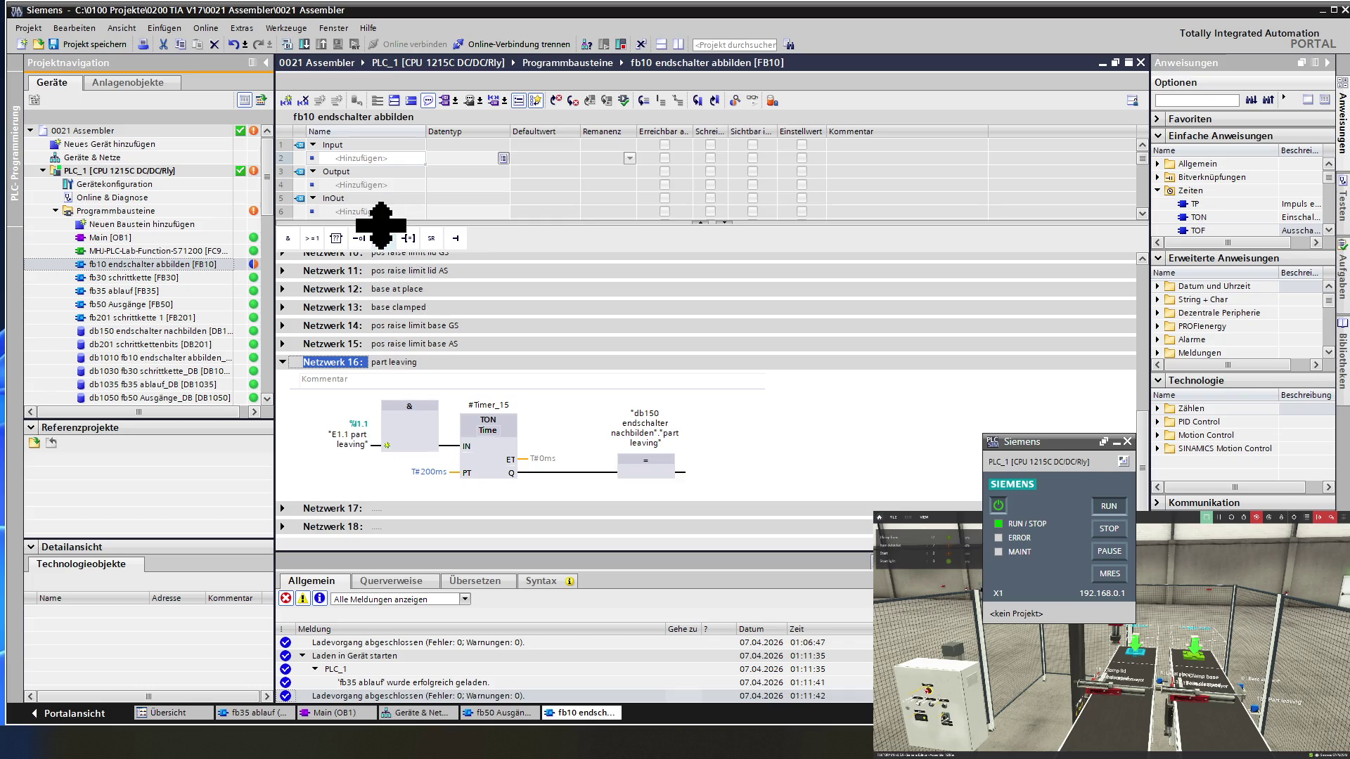
- Check the cross-references of Timer_1, Timer_2, Timer_15 and Timer_14, finding Timer_16 and Timer_17 unused
{"action": "left_click_drag", "start_coordinate": [380, 225], "coordinate": [377, 280]}
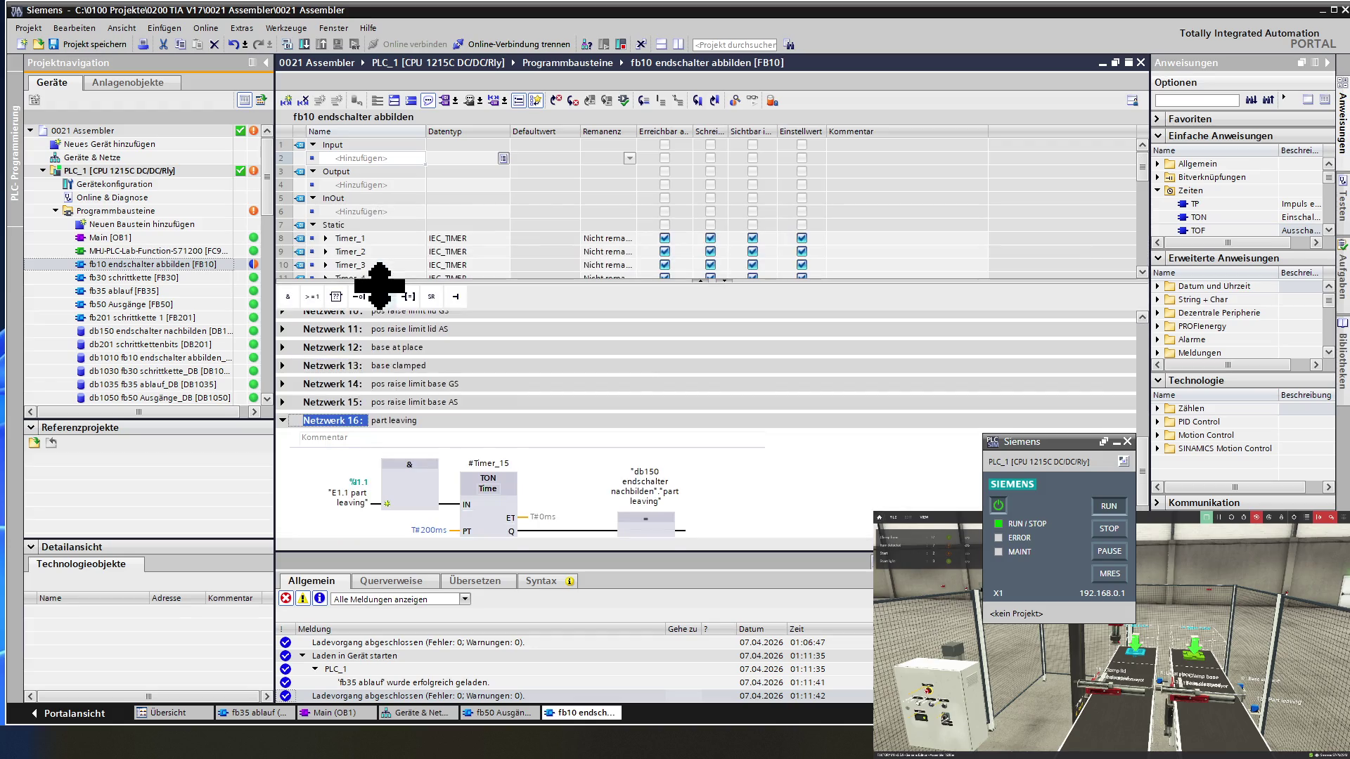
{"action": "left_click", "coordinate": [387, 243]}
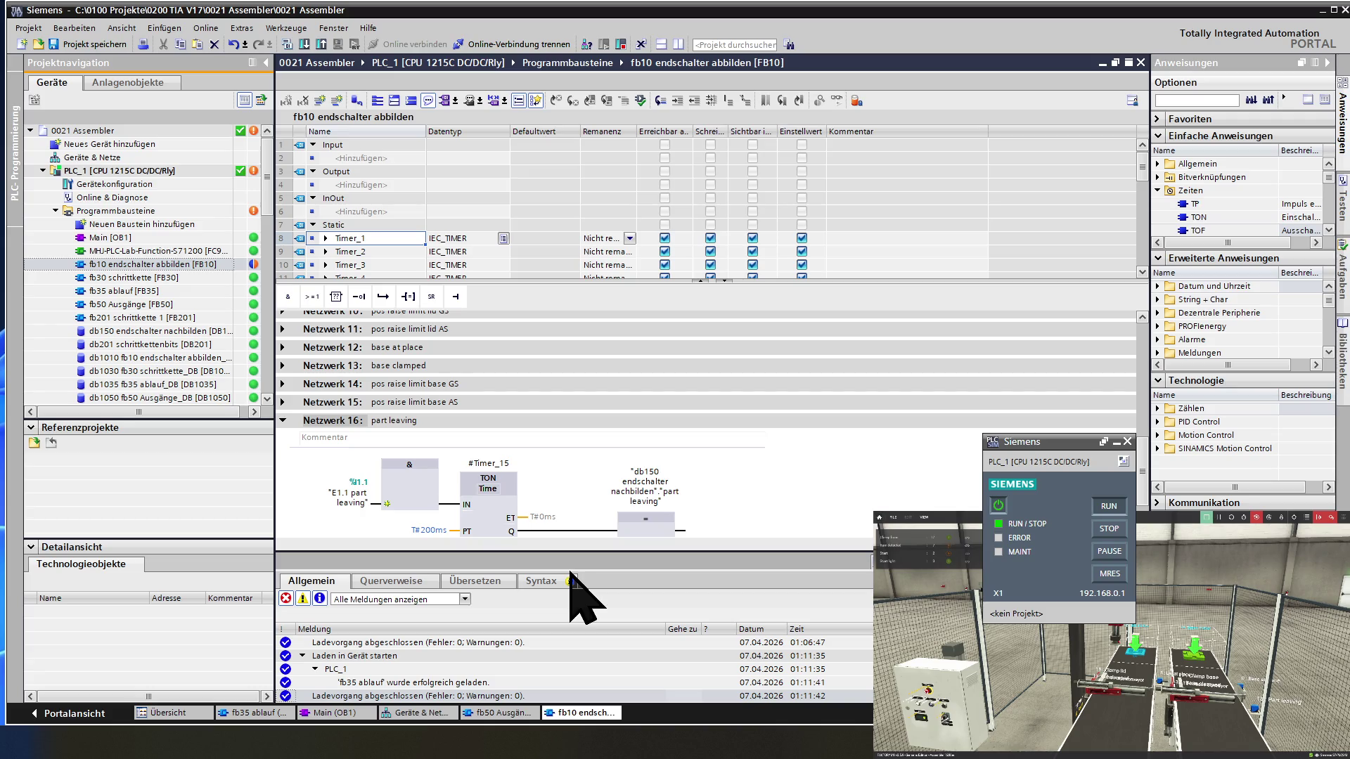
{"action": "left_click", "coordinate": [389, 580]}
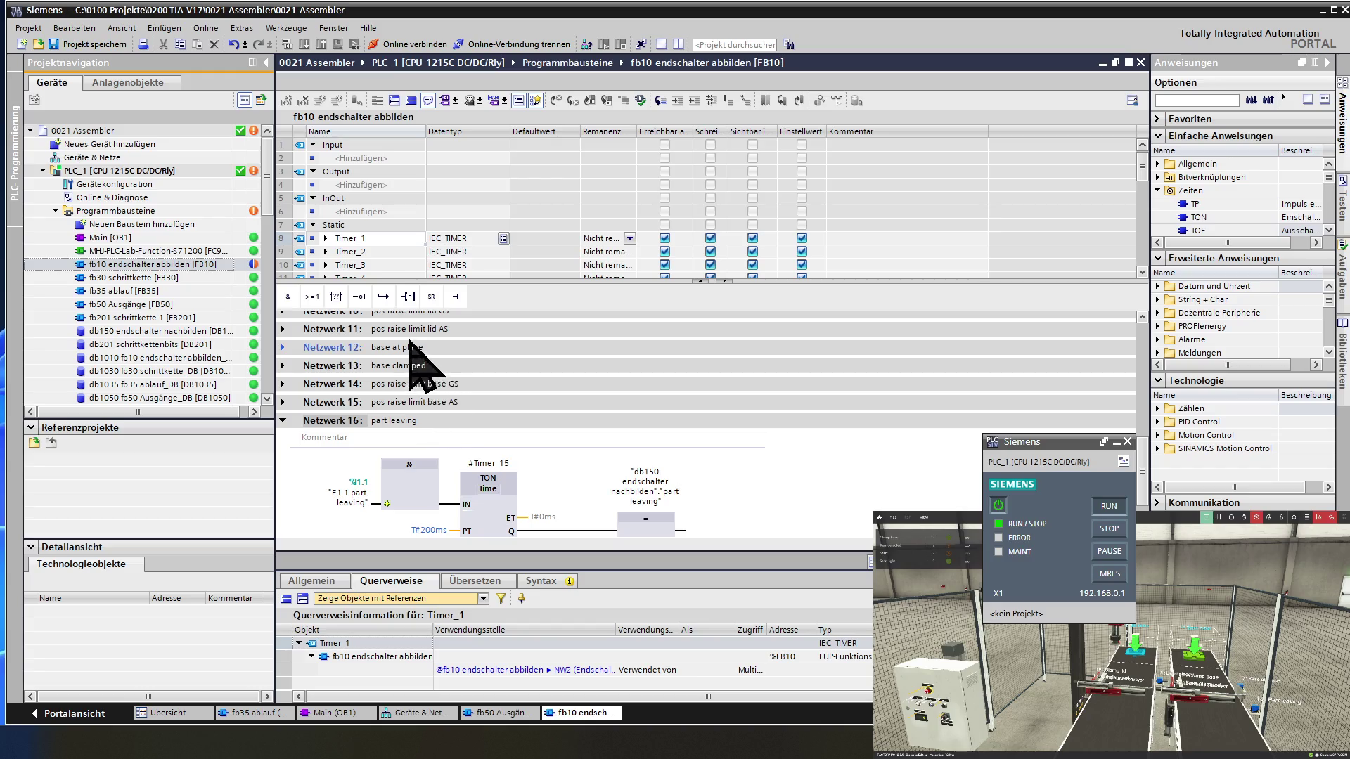
{"action": "left_click", "coordinate": [401, 258]}
{"action": "scroll", "coordinate": [401, 257], "scroll_direction": "down", "scroll_amount": 3}
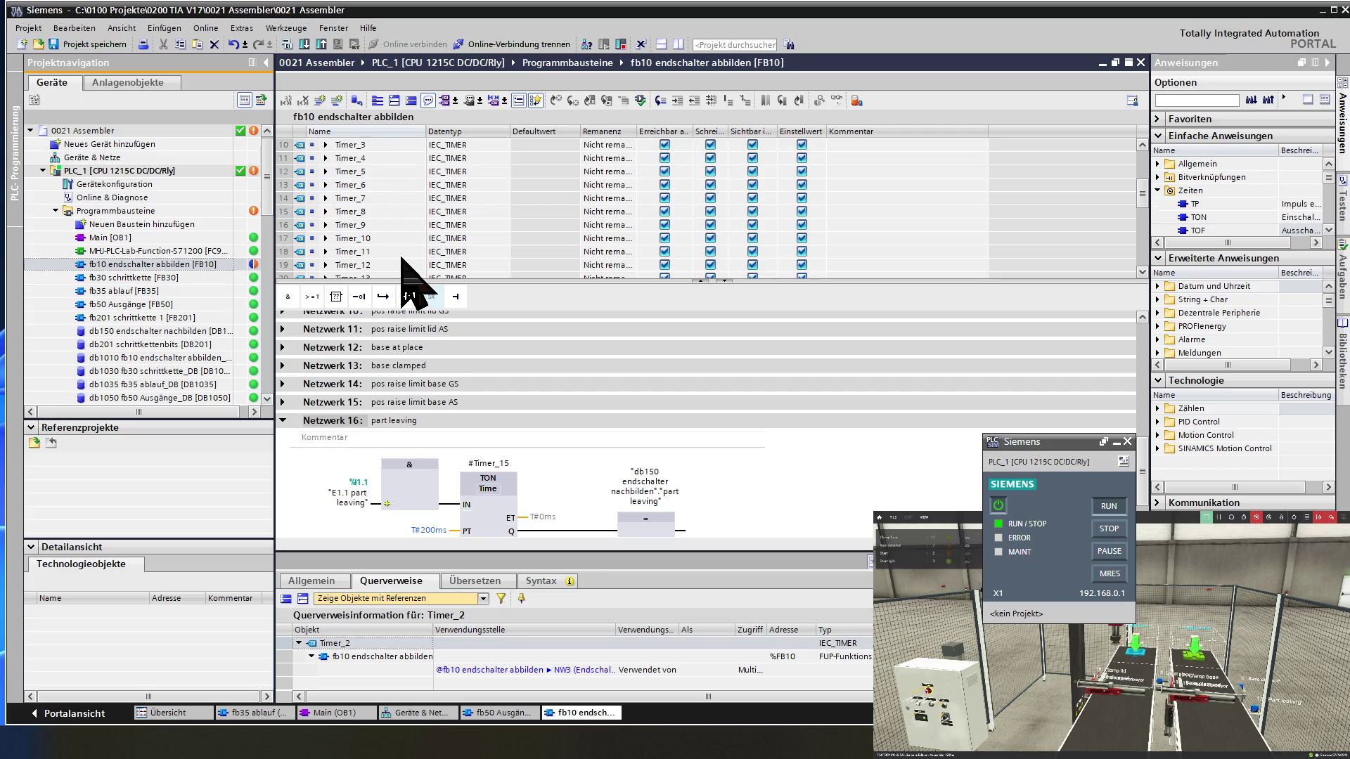
{"action": "left_click", "coordinate": [403, 266]}
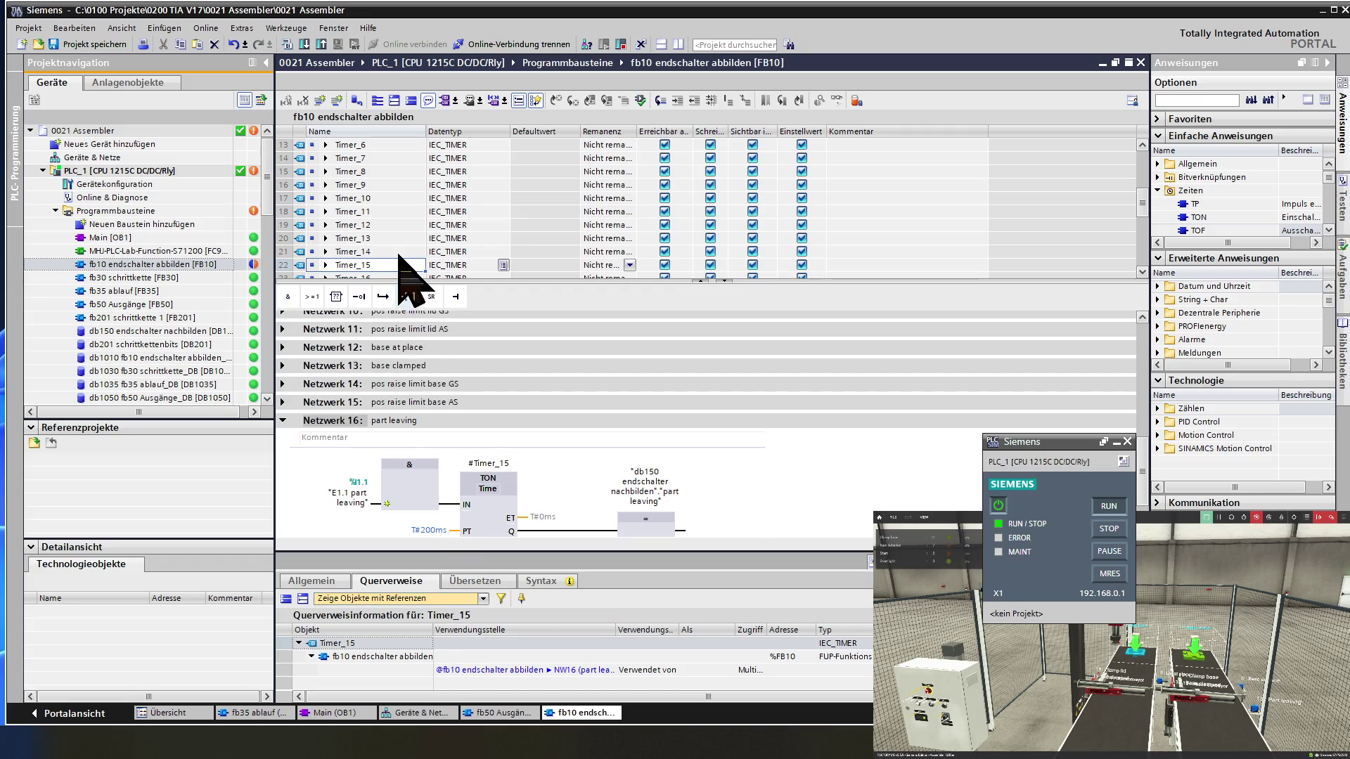
{"action": "key", "text": "Up"}
{"action": "scroll", "coordinate": [404, 264], "scroll_direction": "down", "scroll_amount": 1}
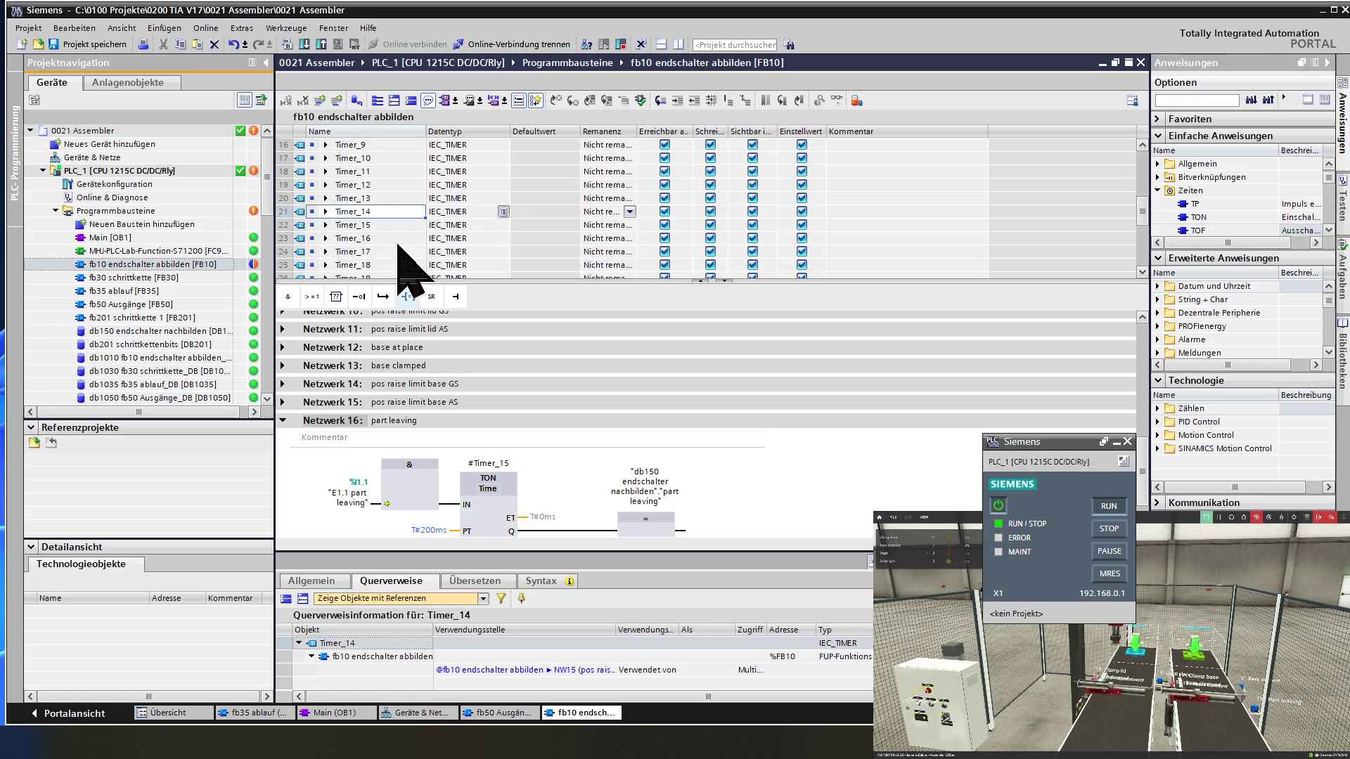
{"action": "left_click", "coordinate": [398, 240]}
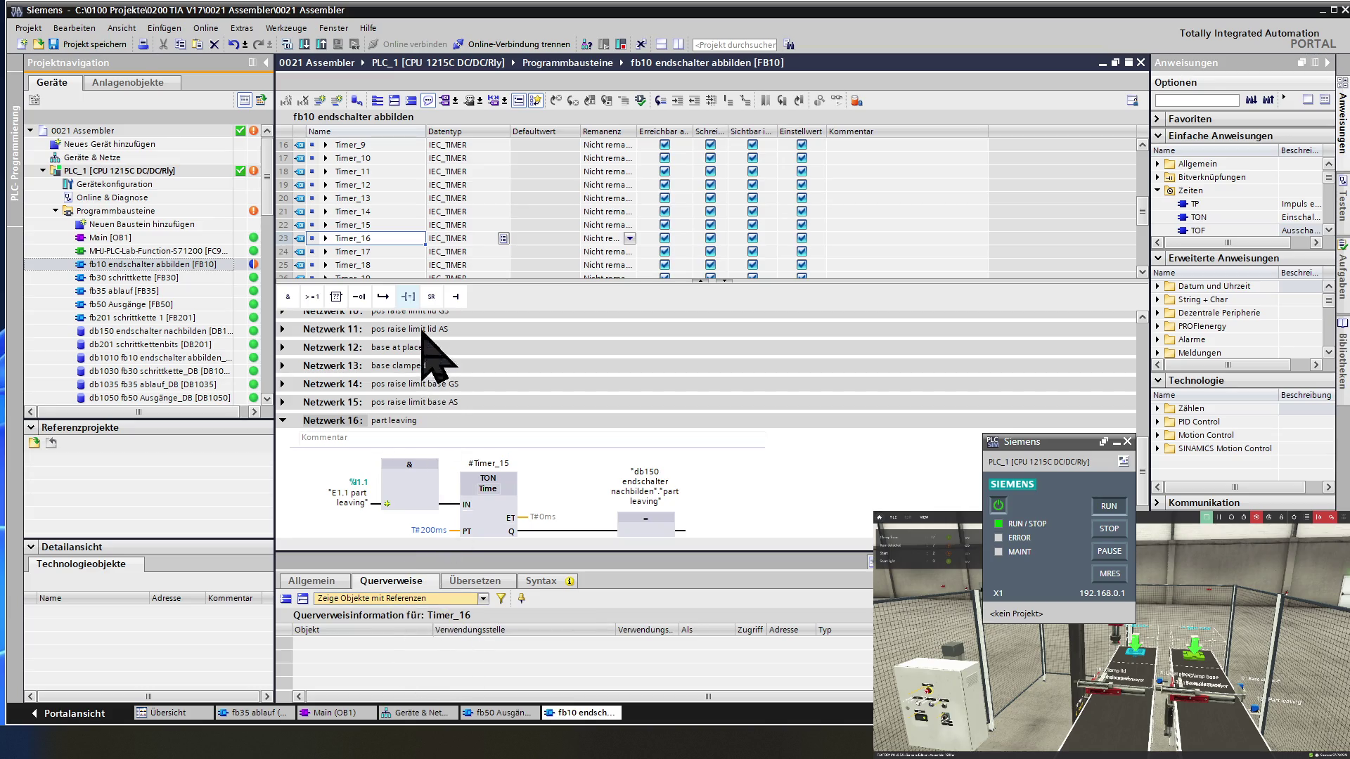
{"action": "left_click", "coordinate": [393, 253]}
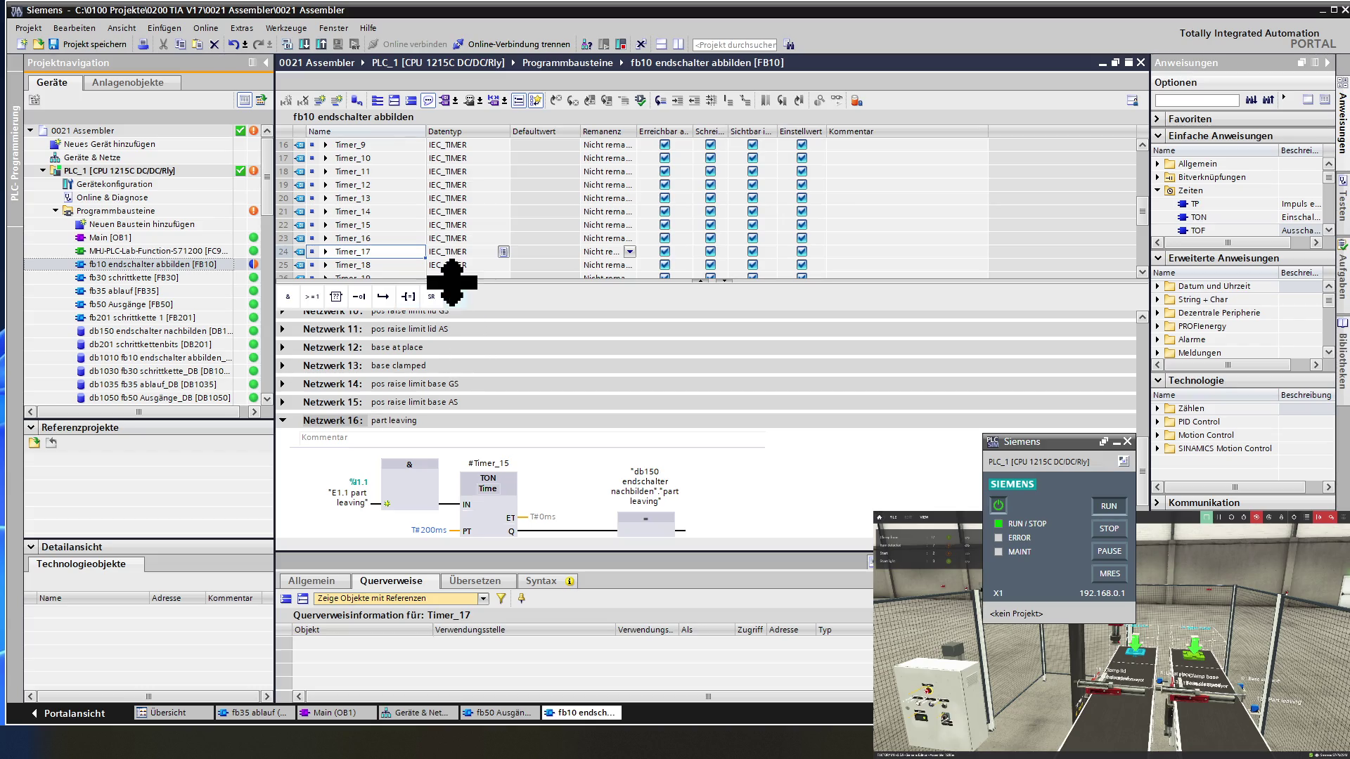
{"action": "left_click_drag", "start_coordinate": [451, 281], "coordinate": [452, 197]}
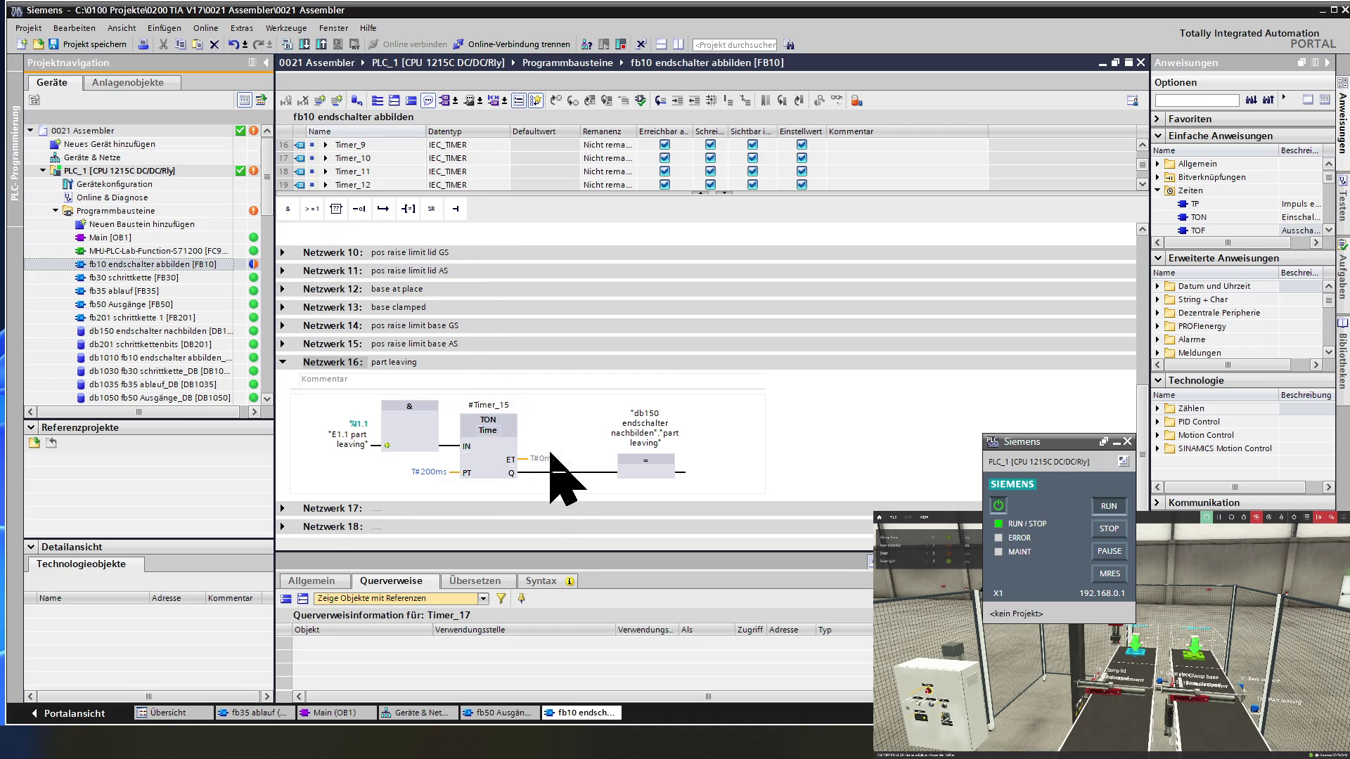
- Assign #Timer_16 as the instance of the lid-clamped TOF in network 9
{"action": "left_click", "coordinate": [486, 450]}
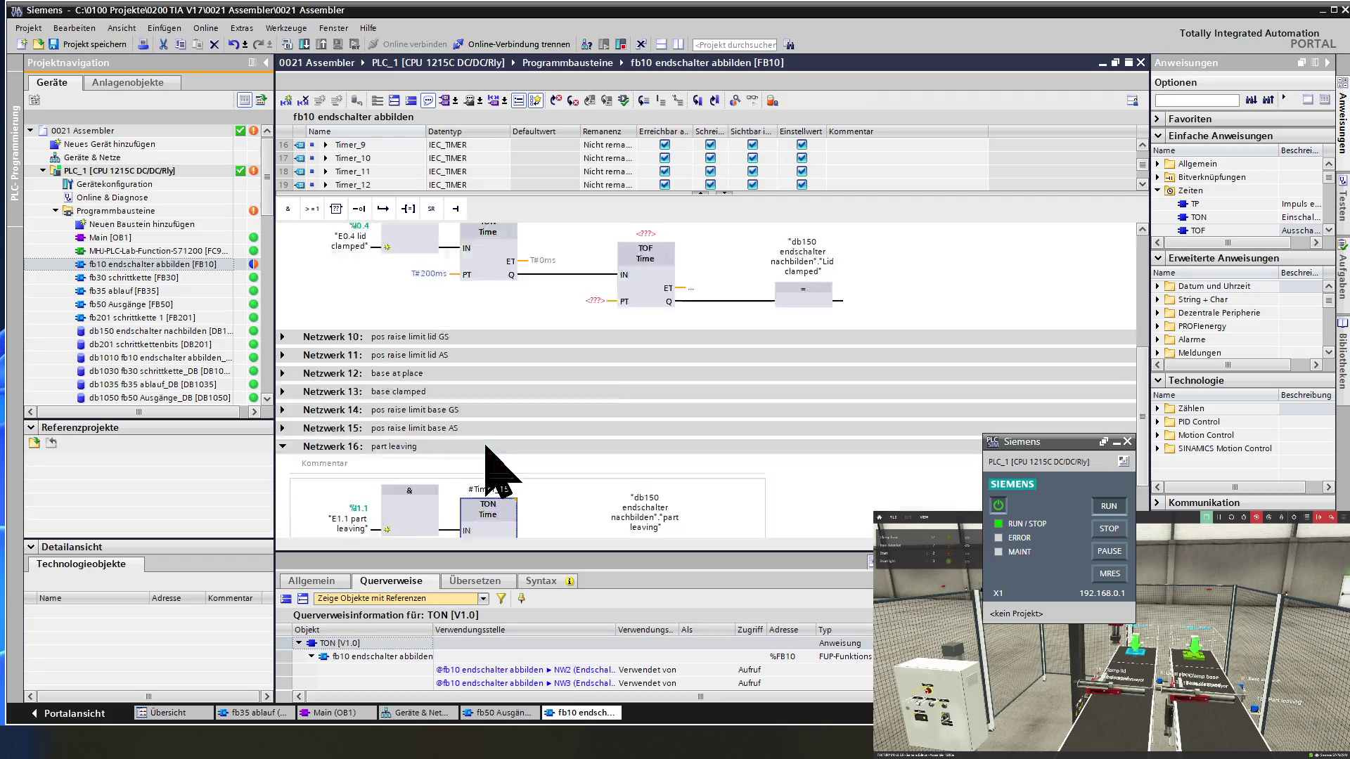
{"action": "scroll", "coordinate": [485, 460], "scroll_direction": "up", "scroll_amount": 5}
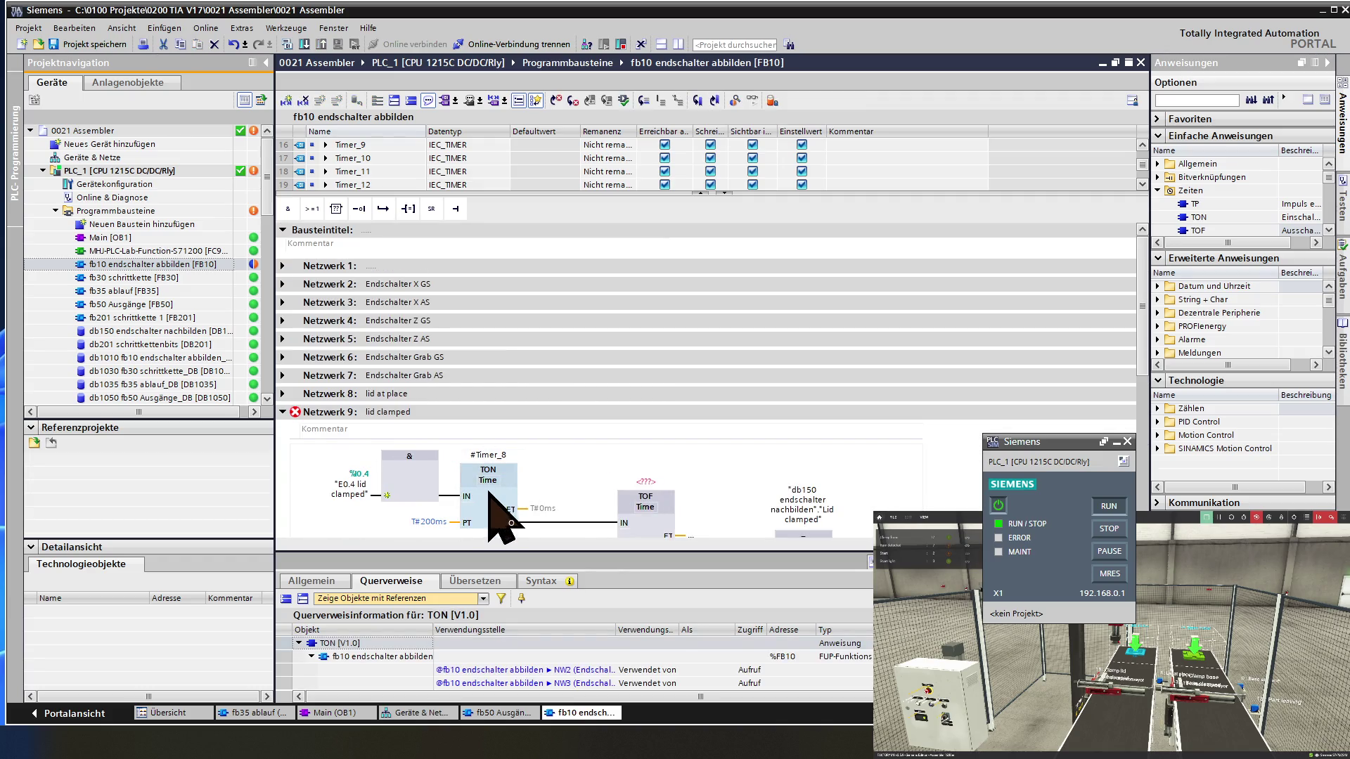
{"action": "left_click", "coordinate": [642, 483]}
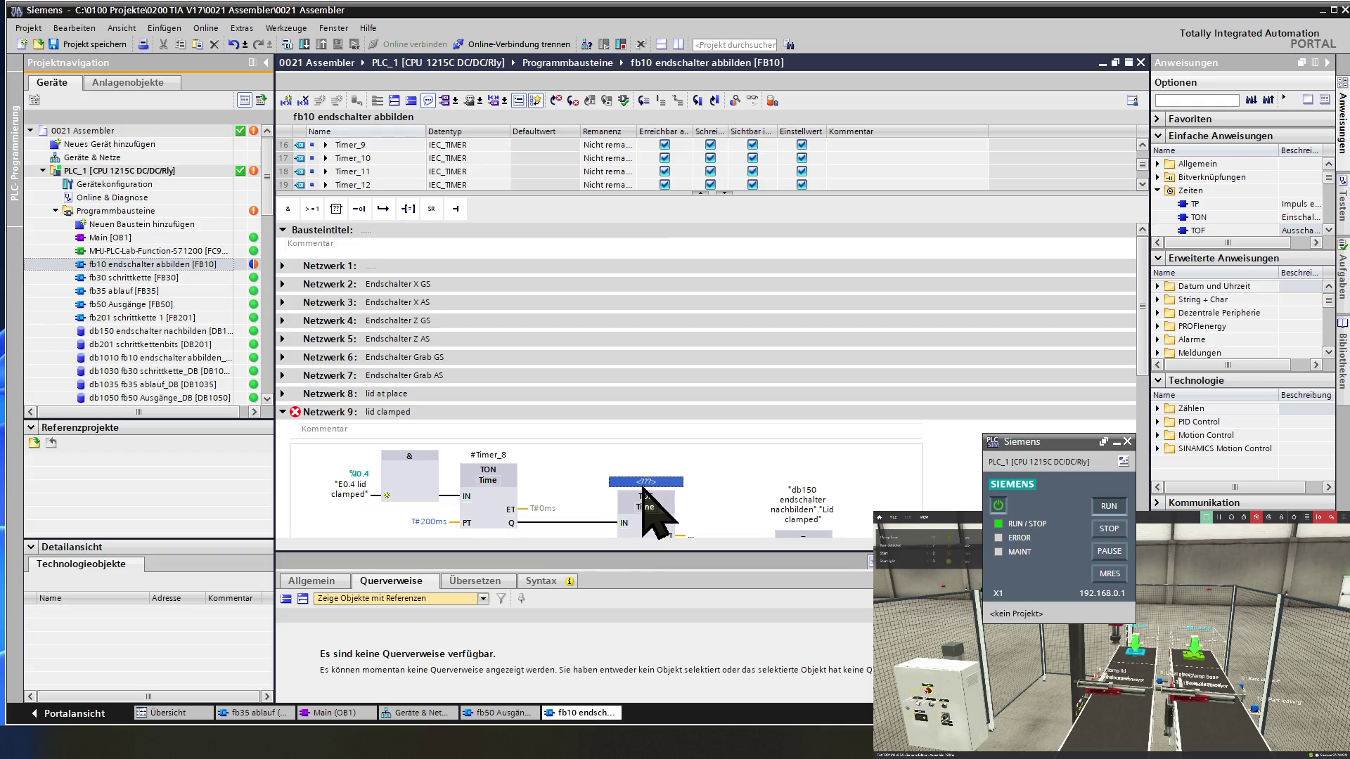
{"action": "type", "text": "t"}
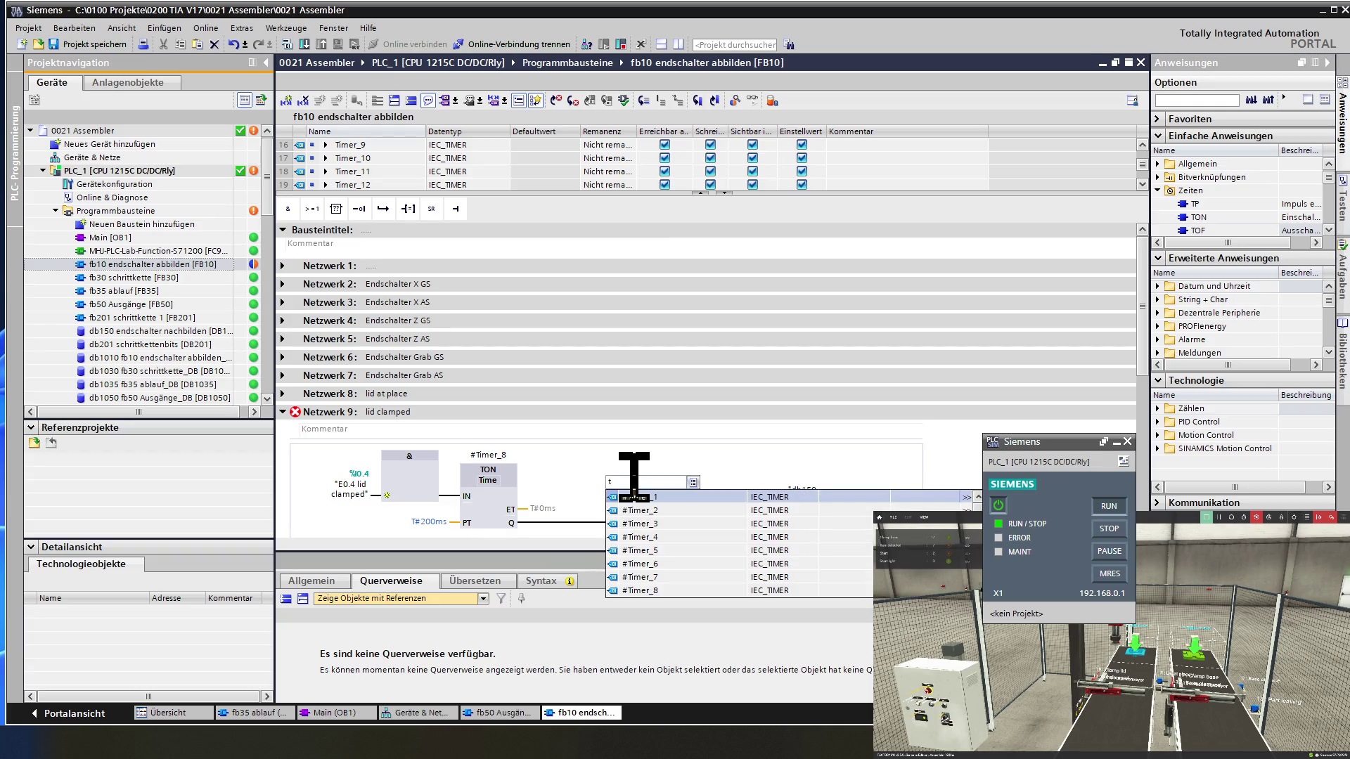
{"action": "scroll", "coordinate": [675, 538], "scroll_direction": "down", "scroll_amount": 3}
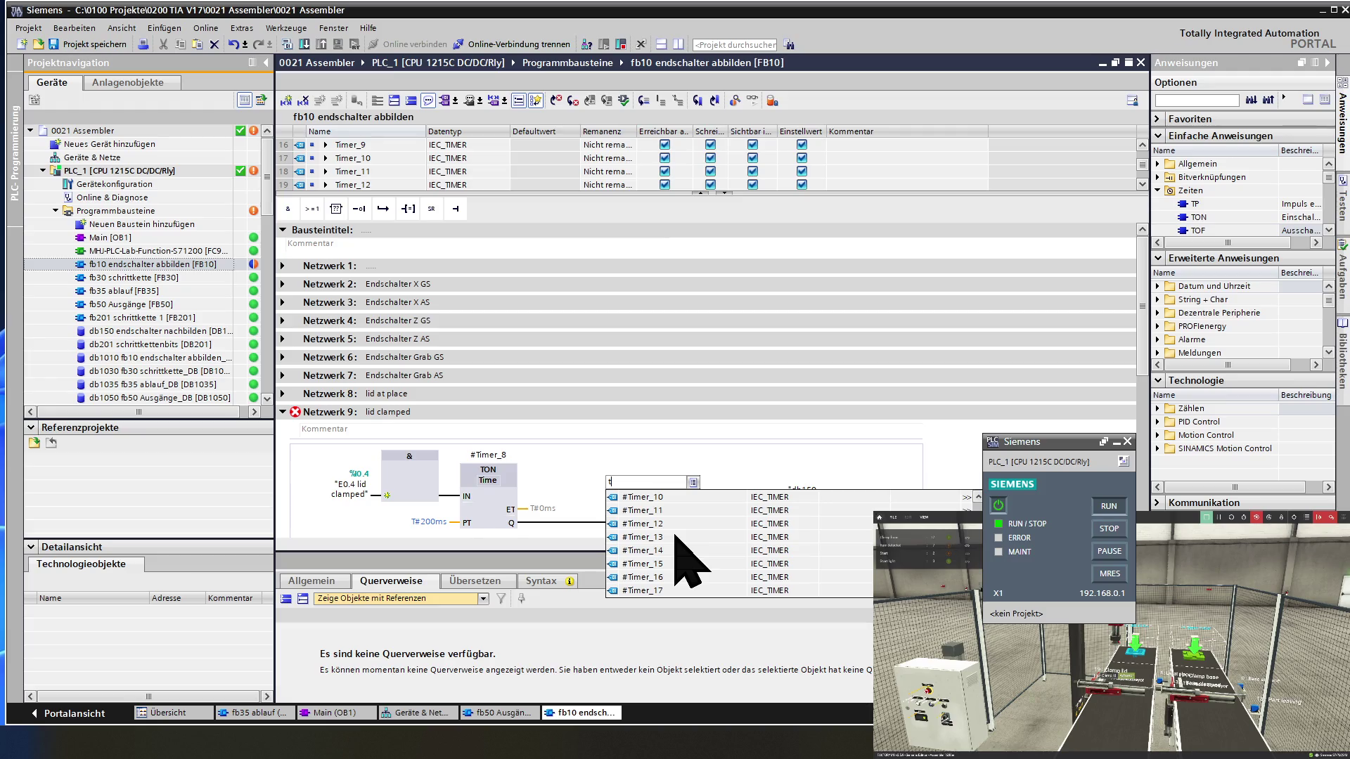
{"action": "left_click", "coordinate": [671, 577]}
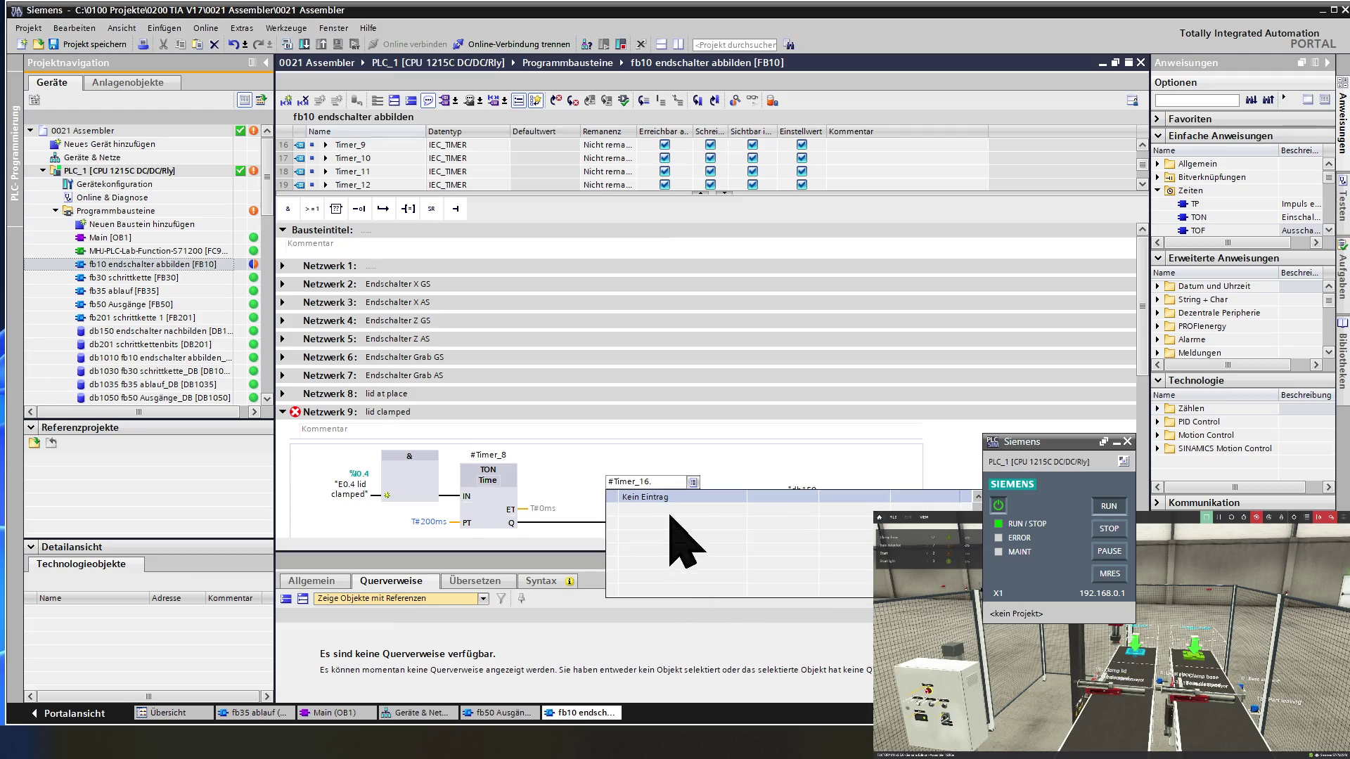
{"action": "left_click", "coordinate": [681, 449]}
{"action": "scroll", "coordinate": [675, 506], "scroll_direction": "down", "scroll_amount": 2}
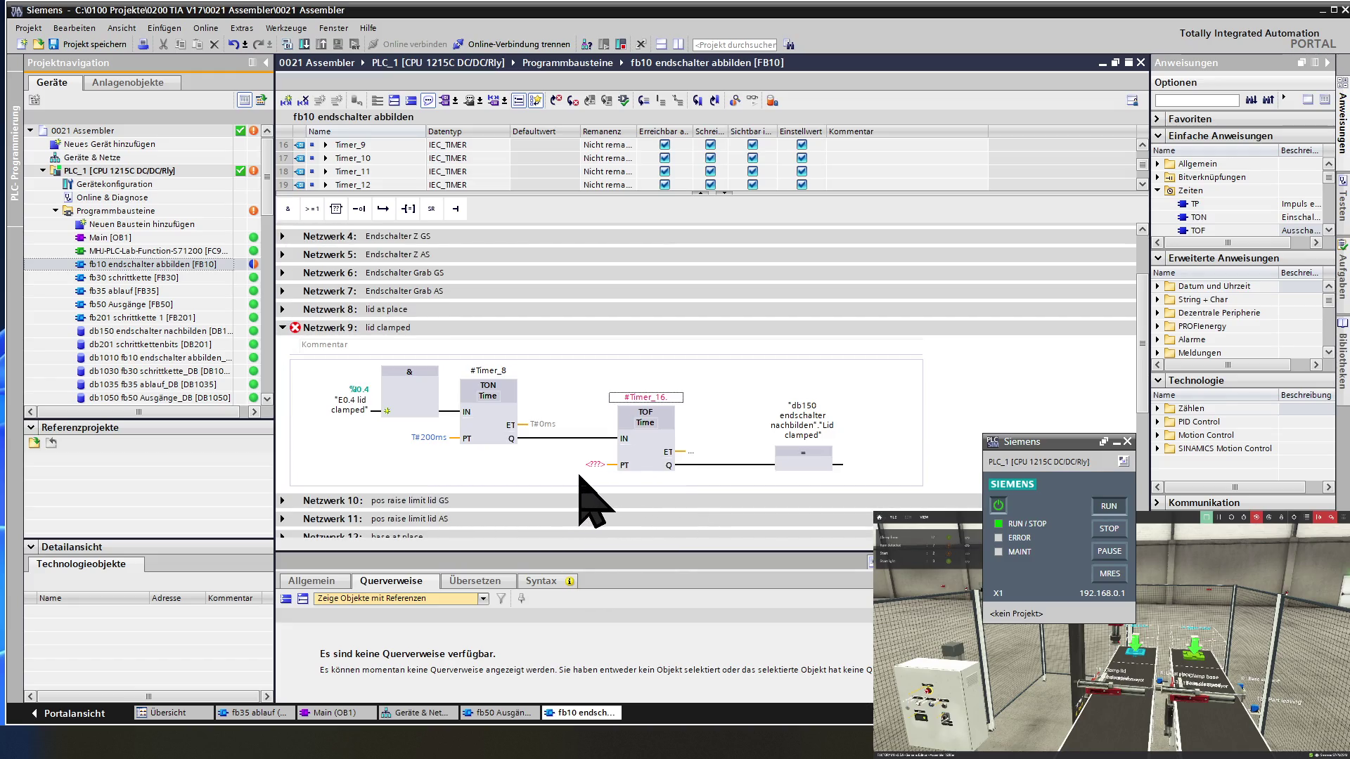
- Set the TOF preset time PT to 1s
{"action": "left_click", "coordinate": [594, 464]}
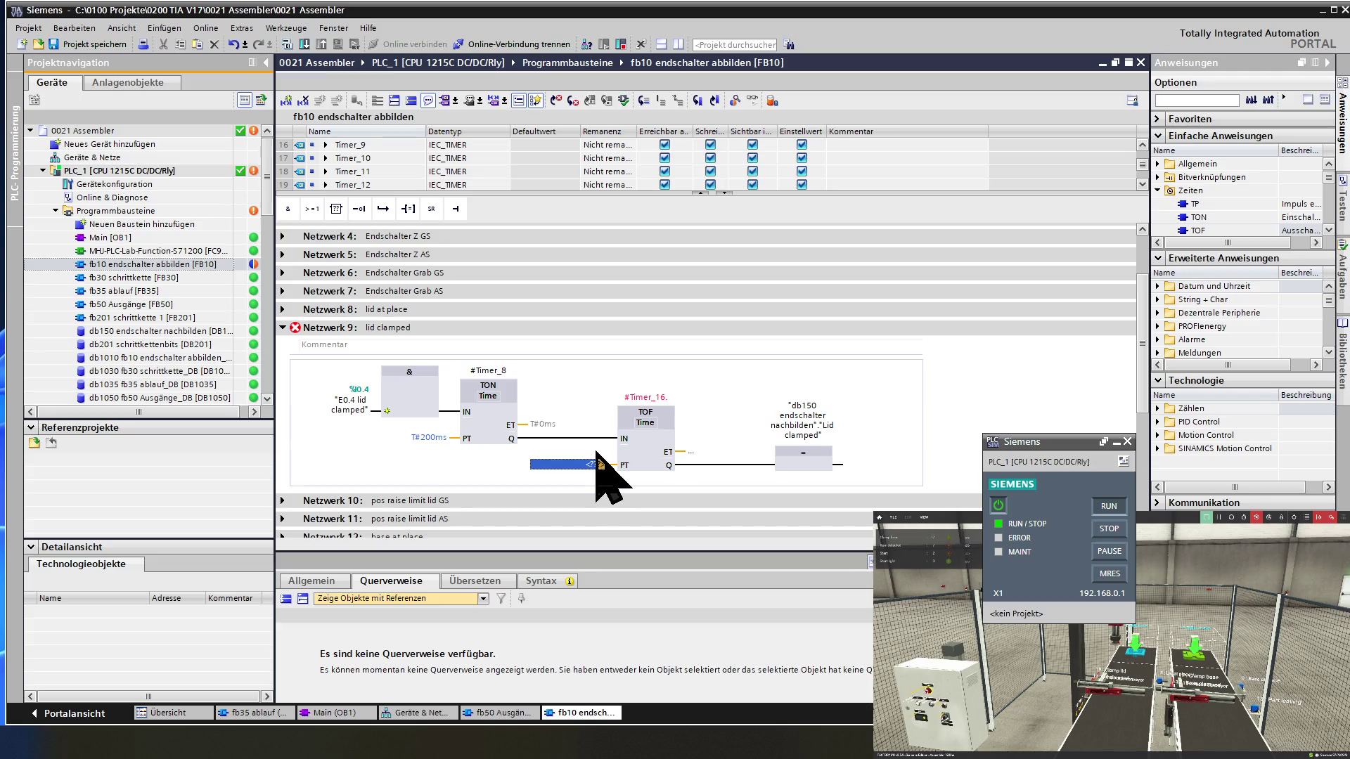
{"action": "type", "text": "2"}
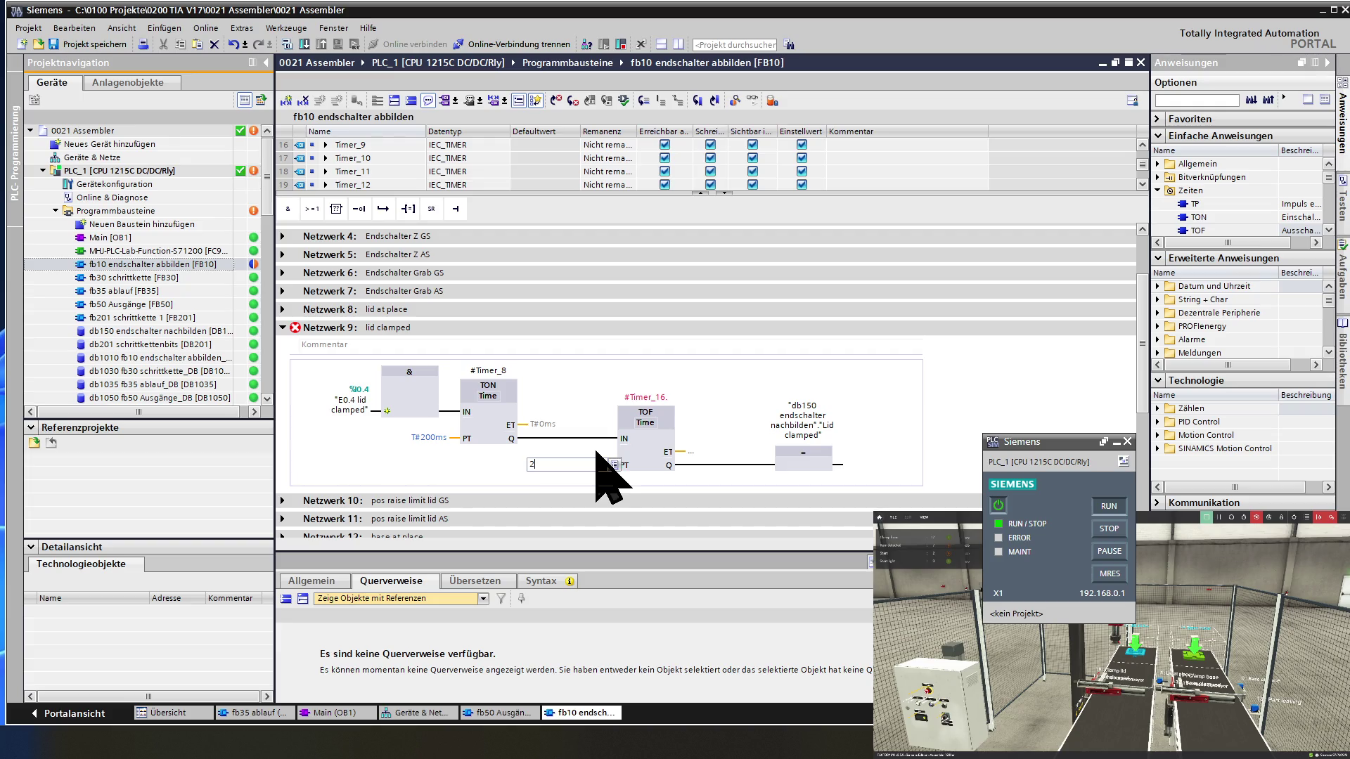
{"action": "type", "text": "1s"}
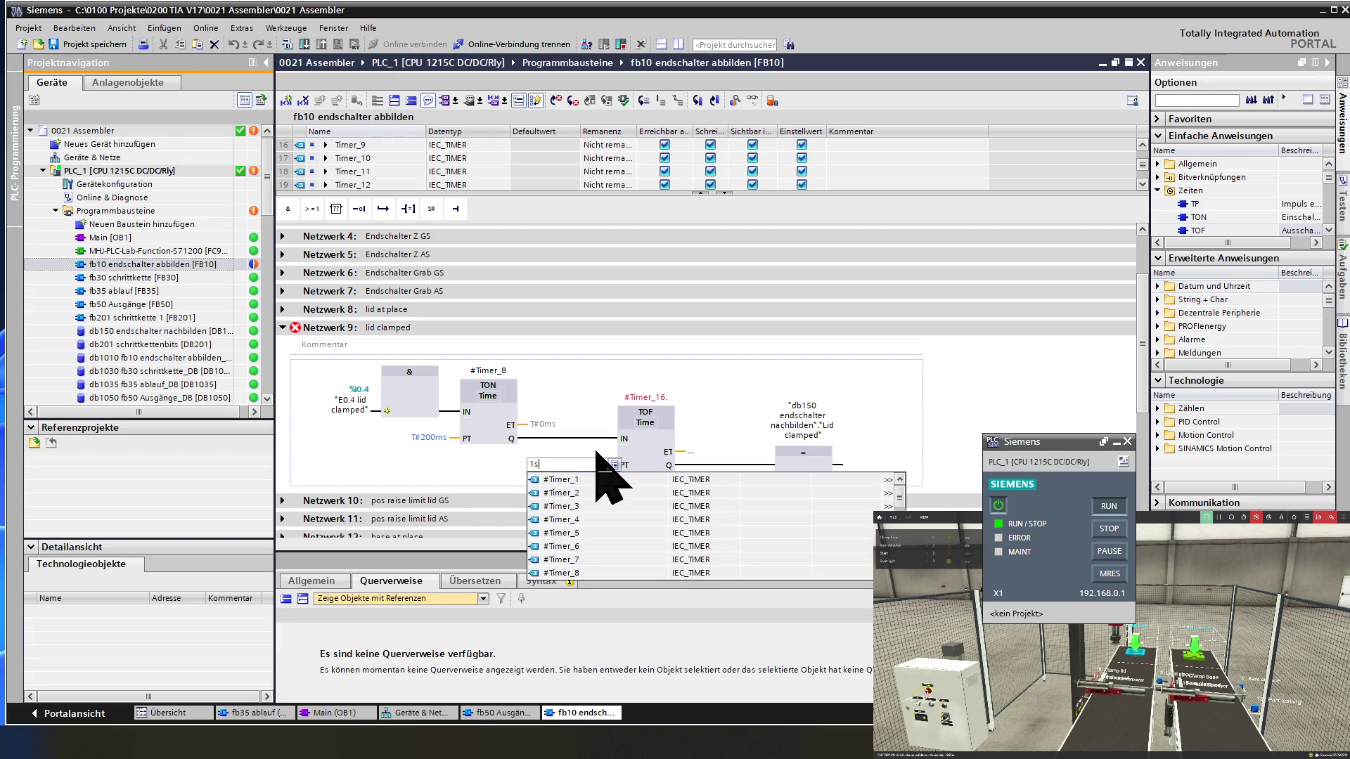
{"action": "left_click", "coordinate": [639, 443]}
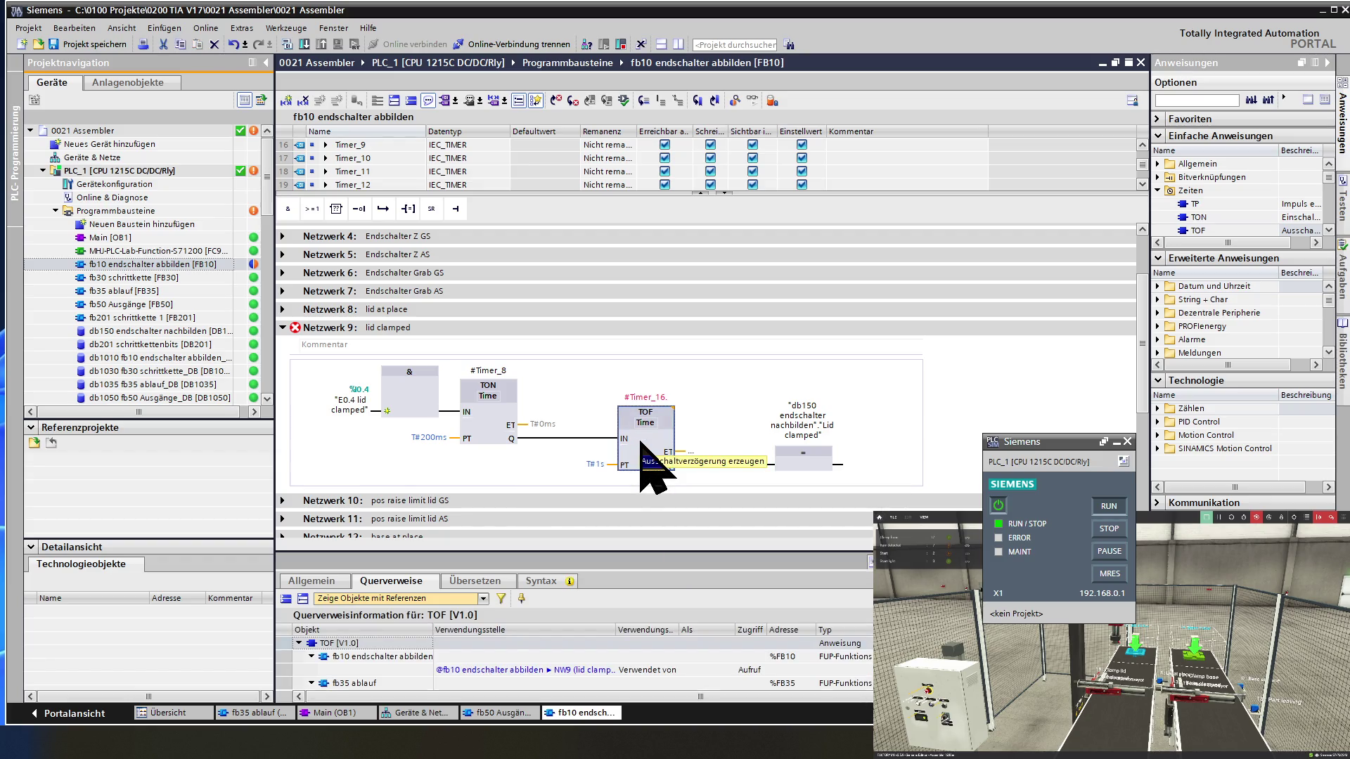
- Remove the stray trailing dot so the TOF instance reads #Timer_16
{"action": "left_click", "coordinate": [644, 398]}
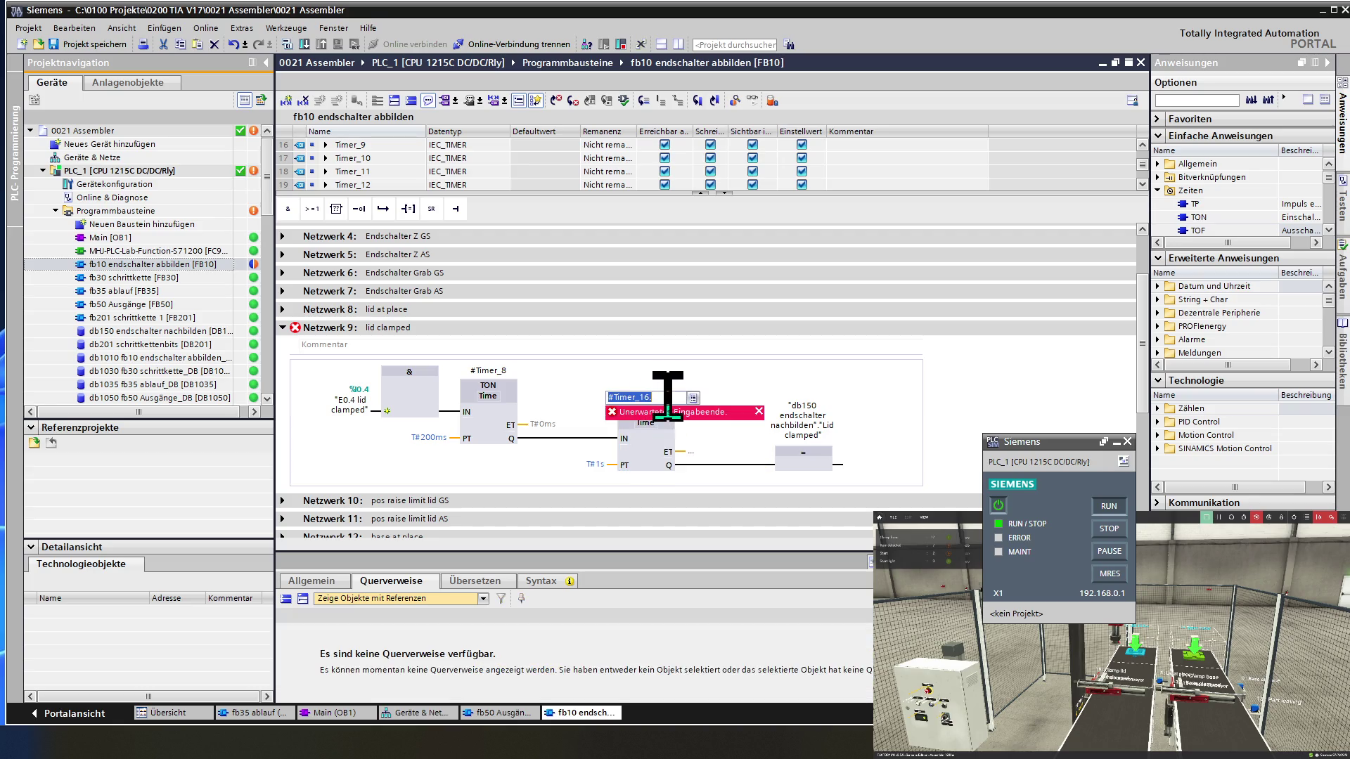
{"action": "key", "text": "BackSpace"}
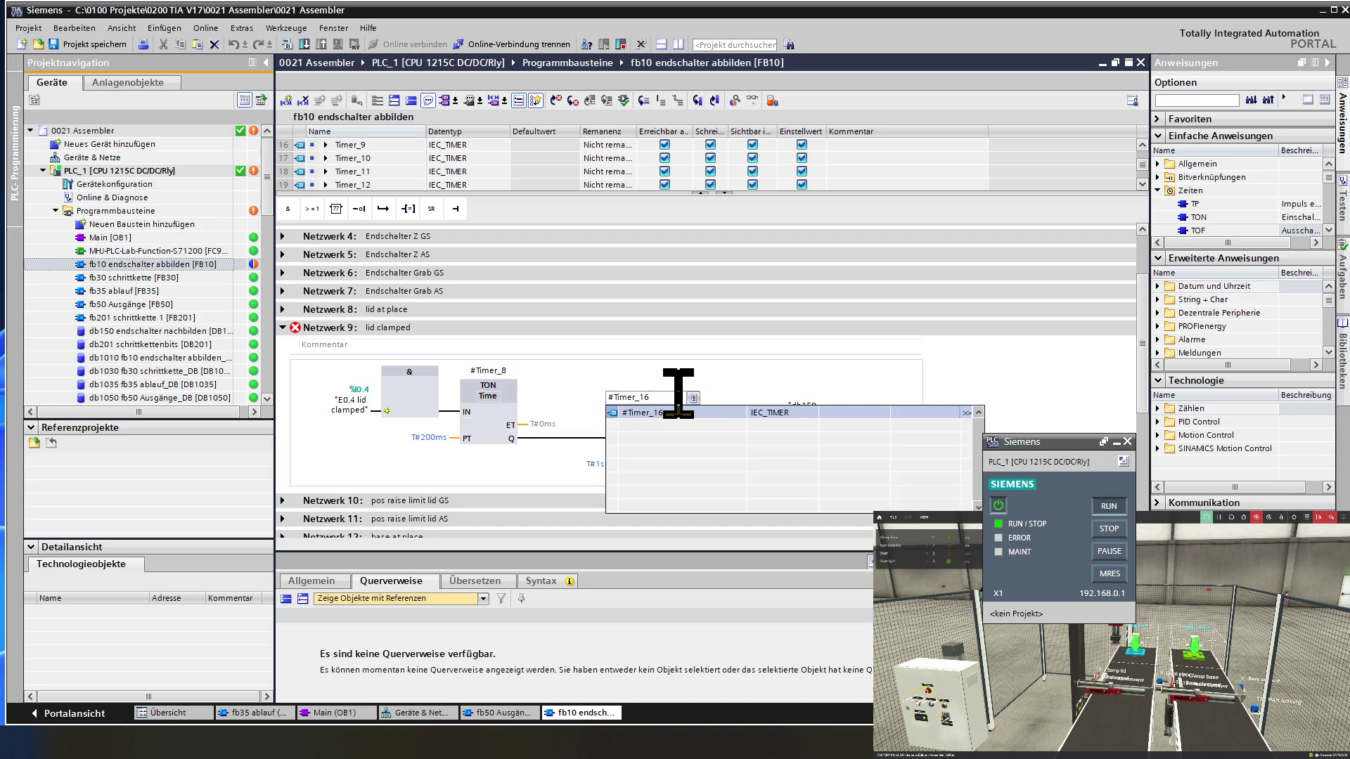
{"action": "key", "text": "Return"}
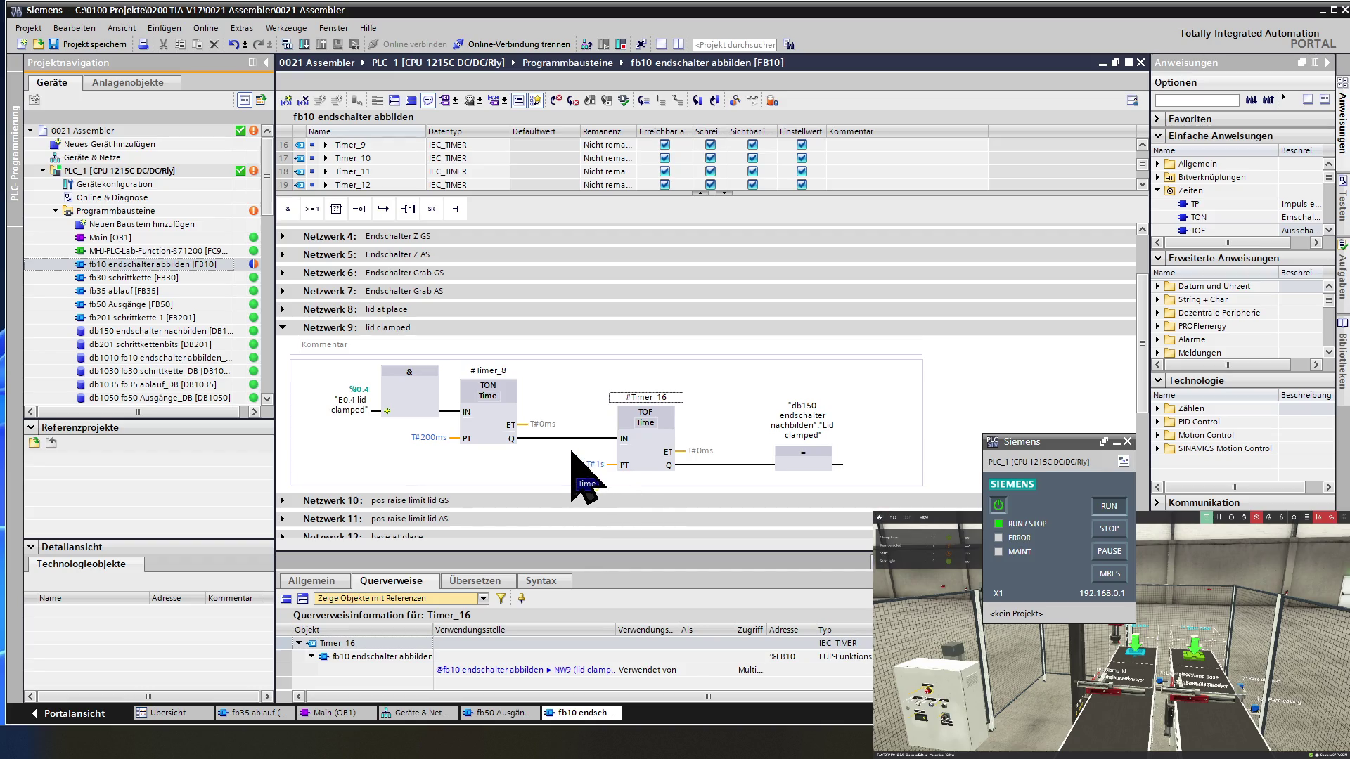
{"action": "scroll", "coordinate": [571, 451], "scroll_direction": "down", "scroll_amount": 4}
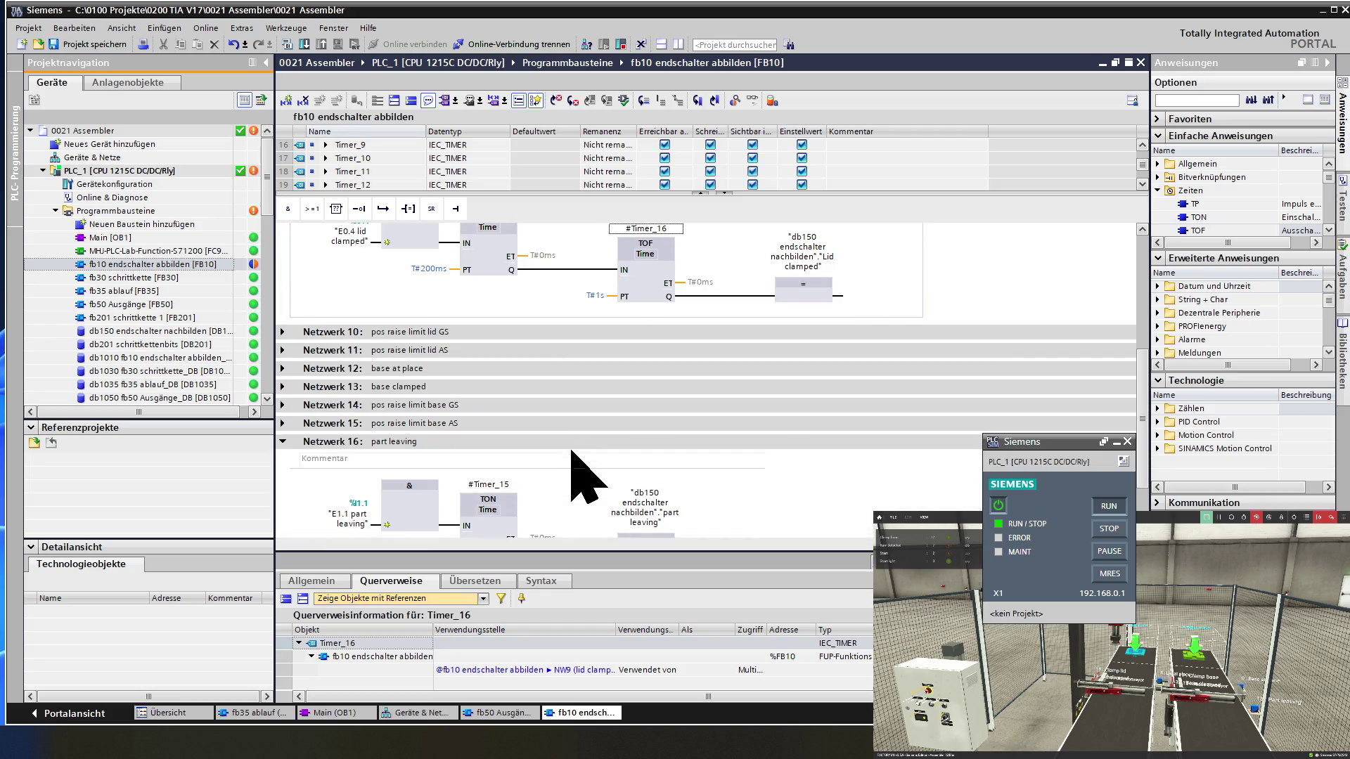
- Insert a TOF off-delay after the TON output in network 13 "base clamped"
{"action": "scroll", "coordinate": [571, 451], "scroll_direction": "down", "scroll_amount": 2}
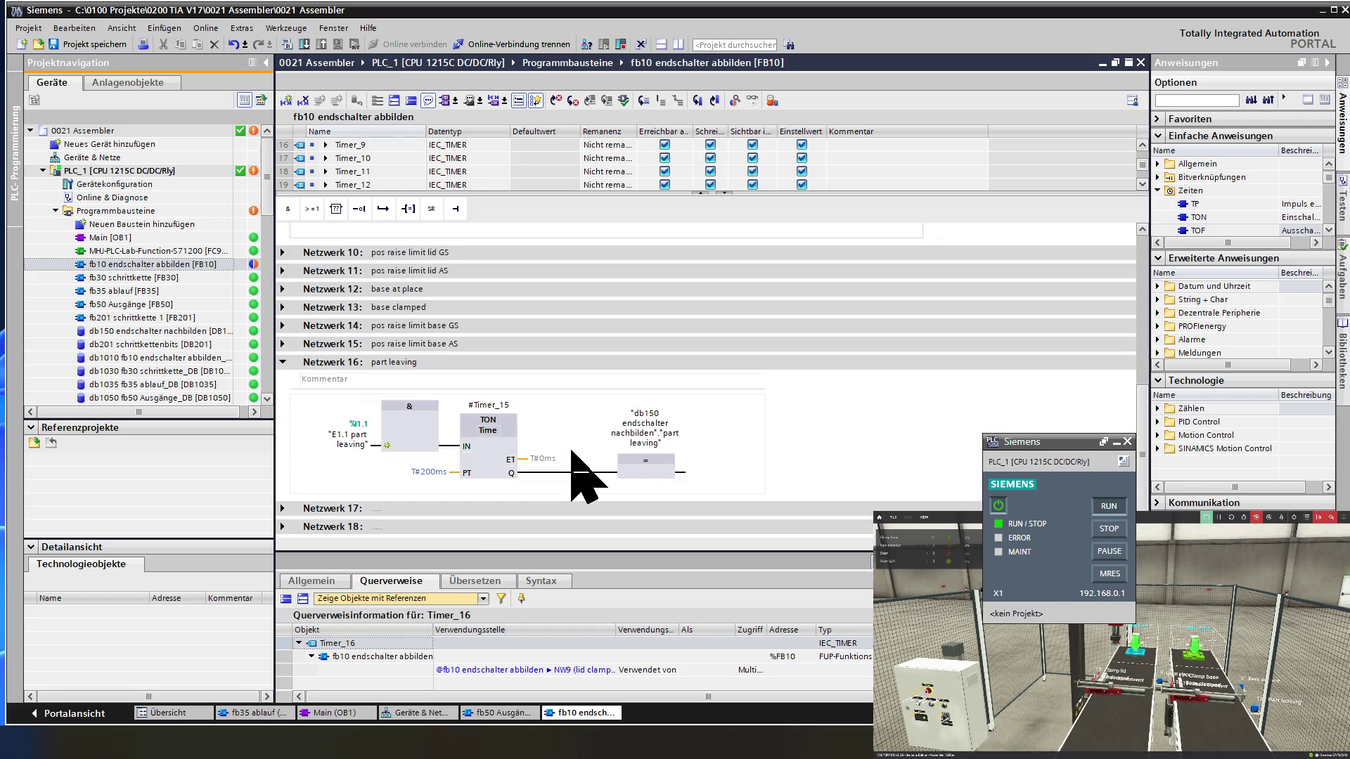
{"action": "scroll", "coordinate": [536, 425], "scroll_direction": "up", "scroll_amount": 2}
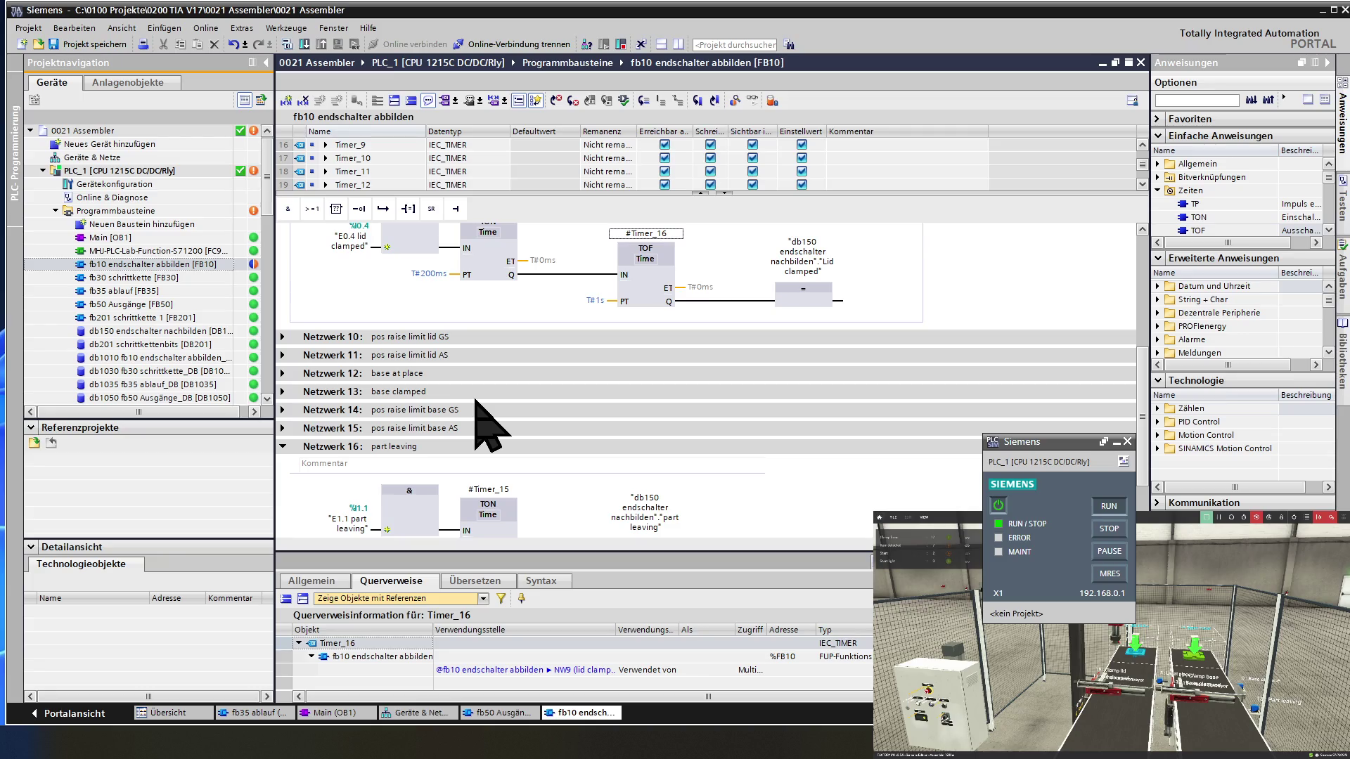
{"action": "left_click", "coordinate": [283, 391]}
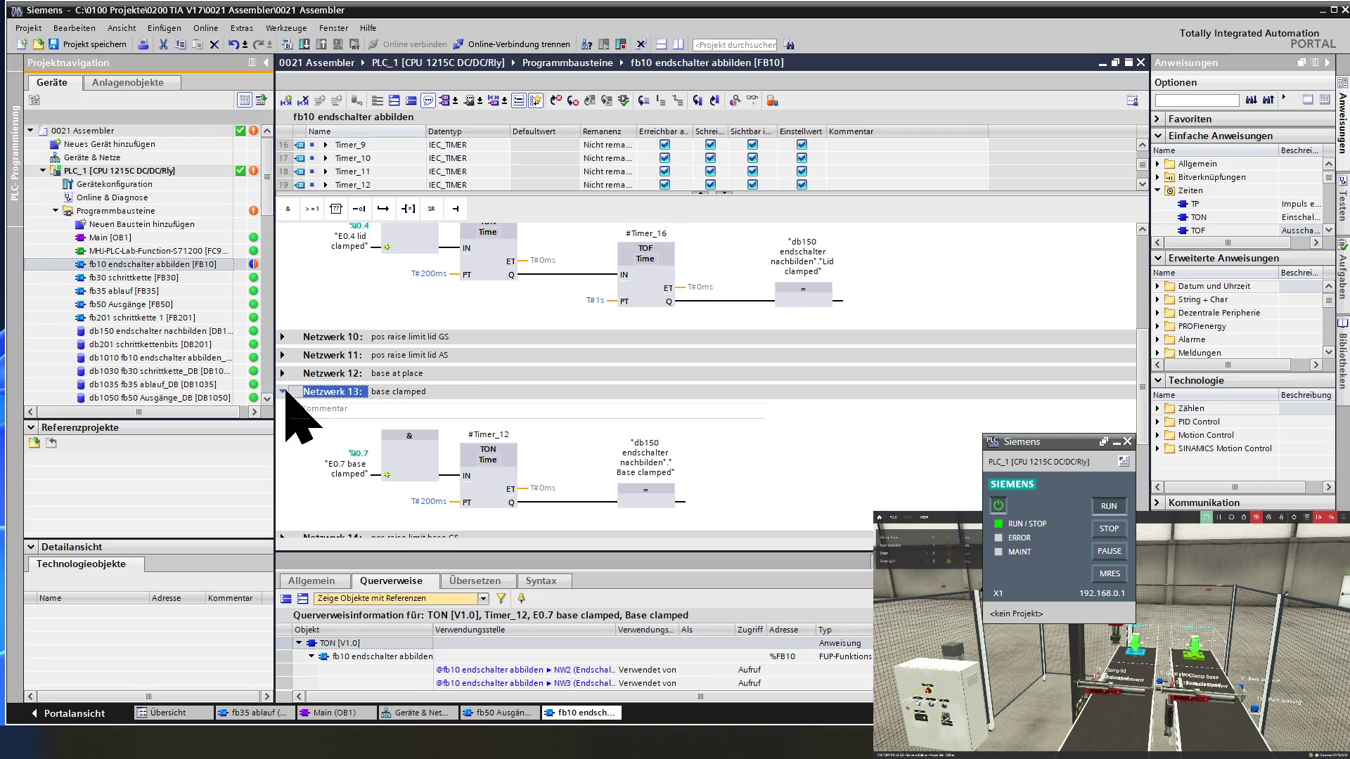
{"action": "left_click", "coordinate": [576, 502]}
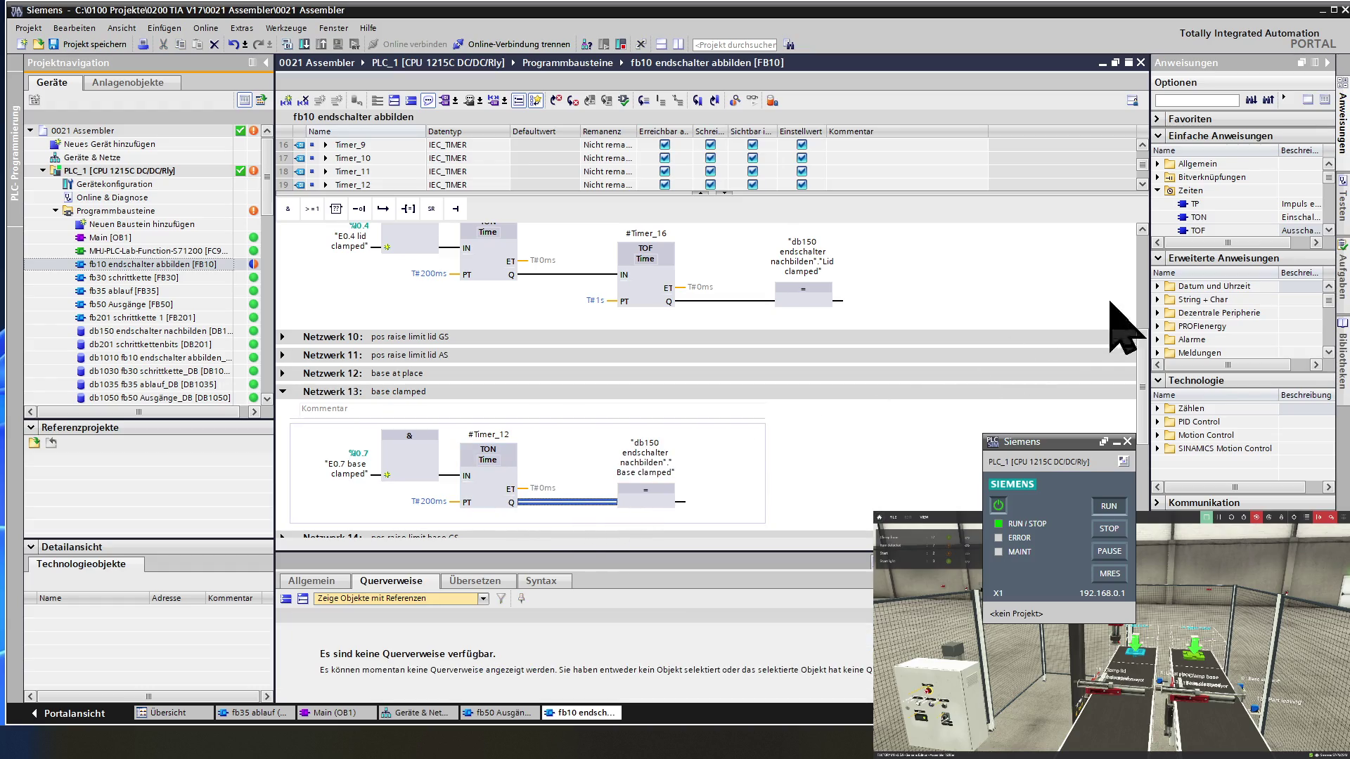
{"action": "double_click", "coordinate": [1197, 231]}
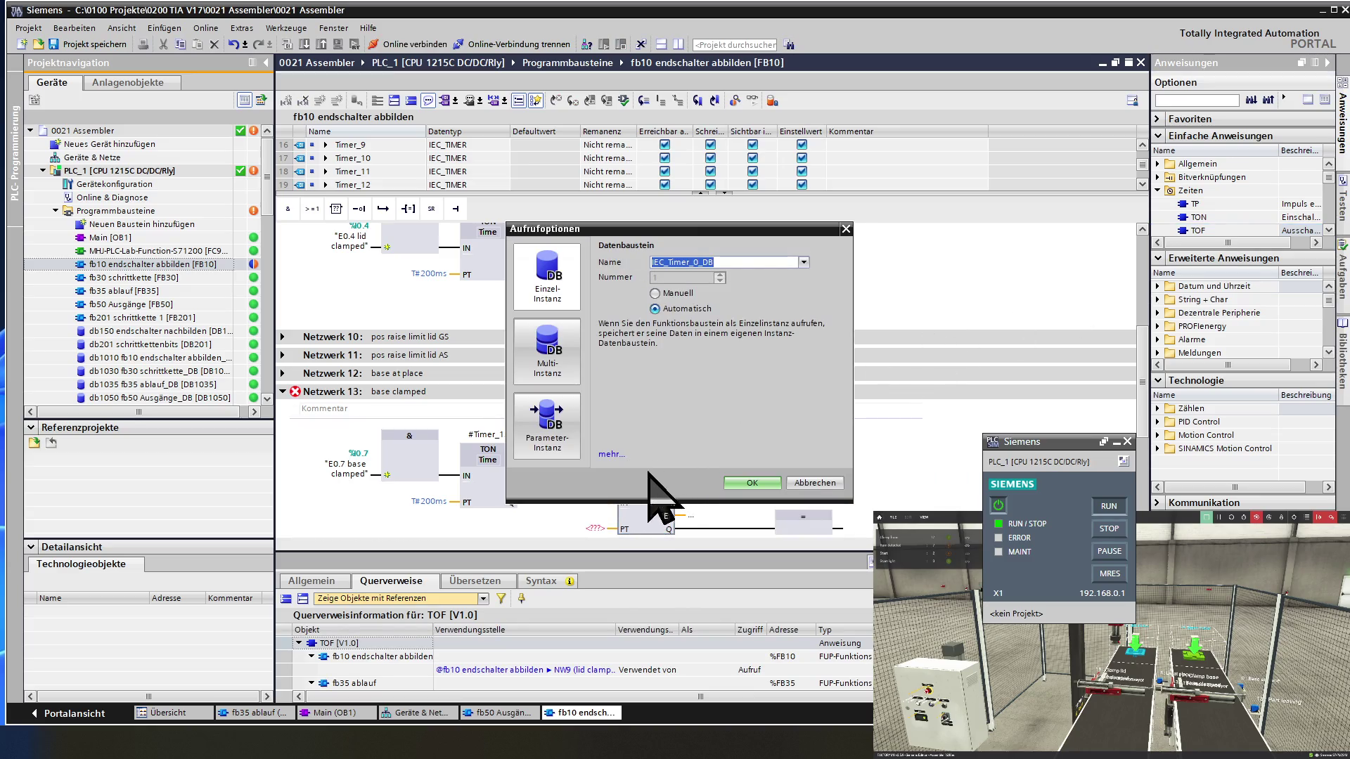
{"action": "left_click", "coordinate": [790, 483]}
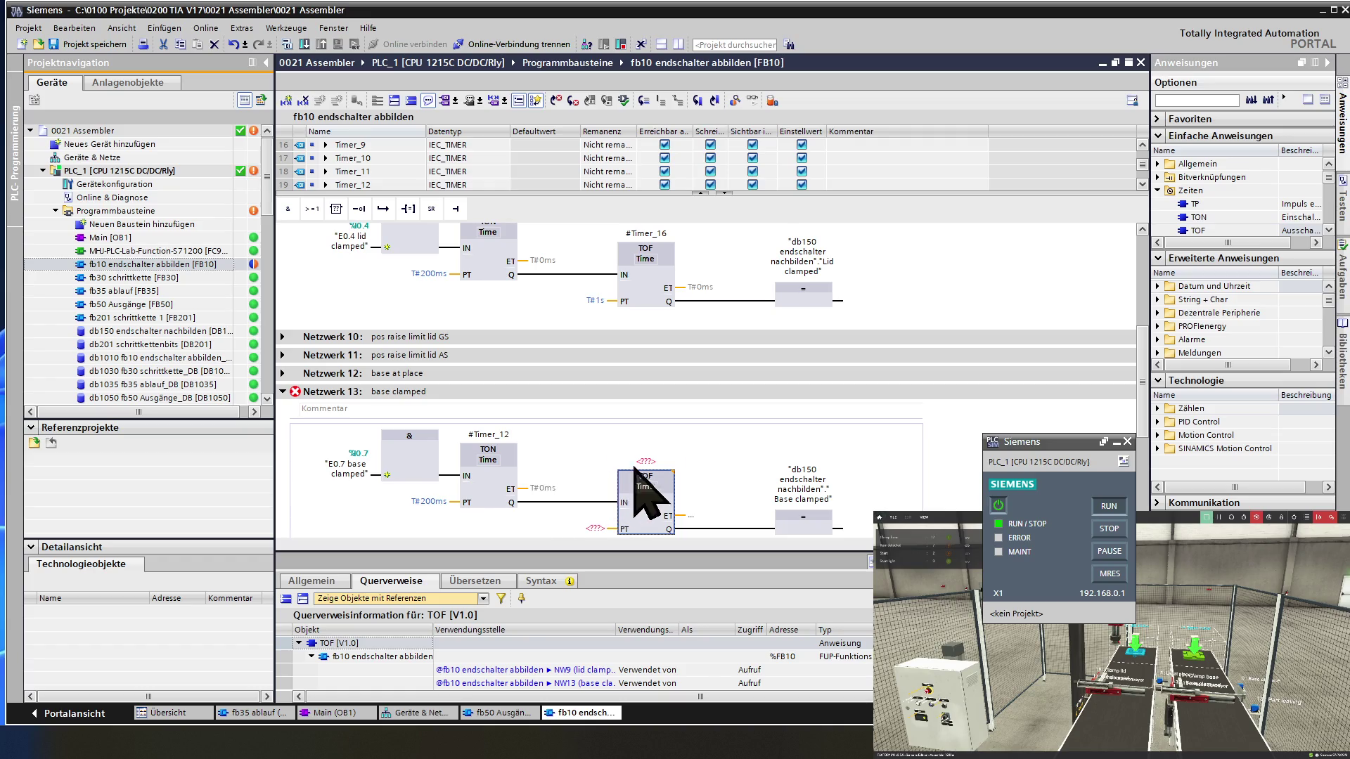
- Name the new TOF's instance #Timer_17
{"action": "left_click", "coordinate": [645, 462]}
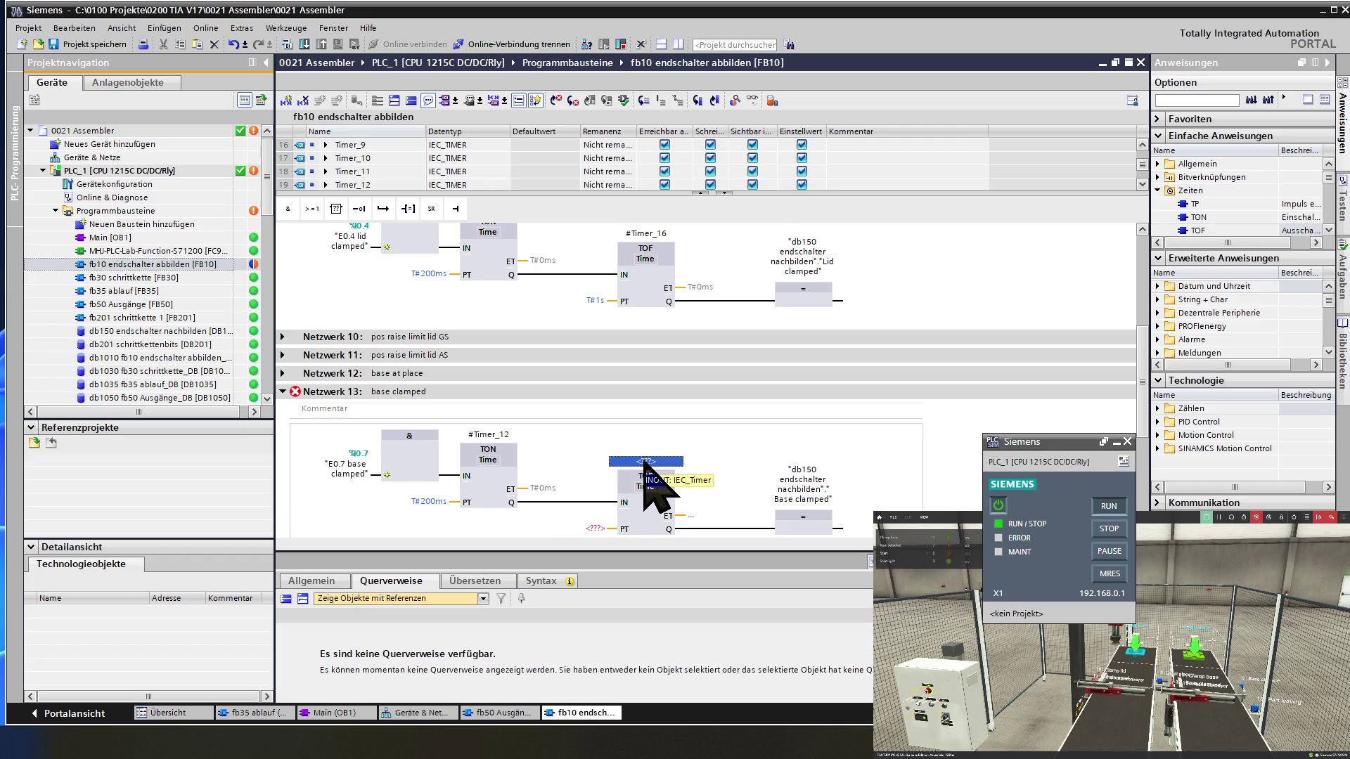
{"action": "type", "text": "t"}
{"action": "scroll", "coordinate": [670, 529], "scroll_direction": "down", "scroll_amount": 1}
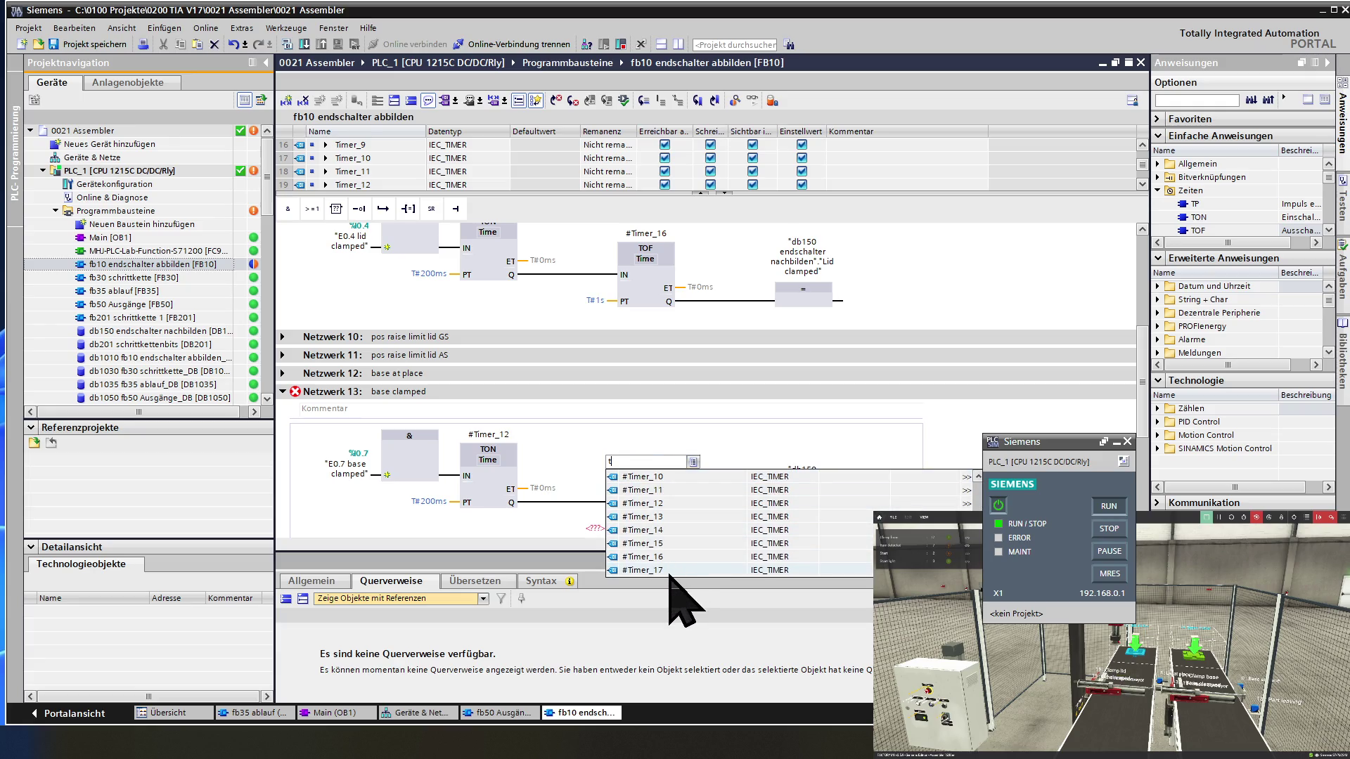
{"action": "left_click", "coordinate": [669, 570]}
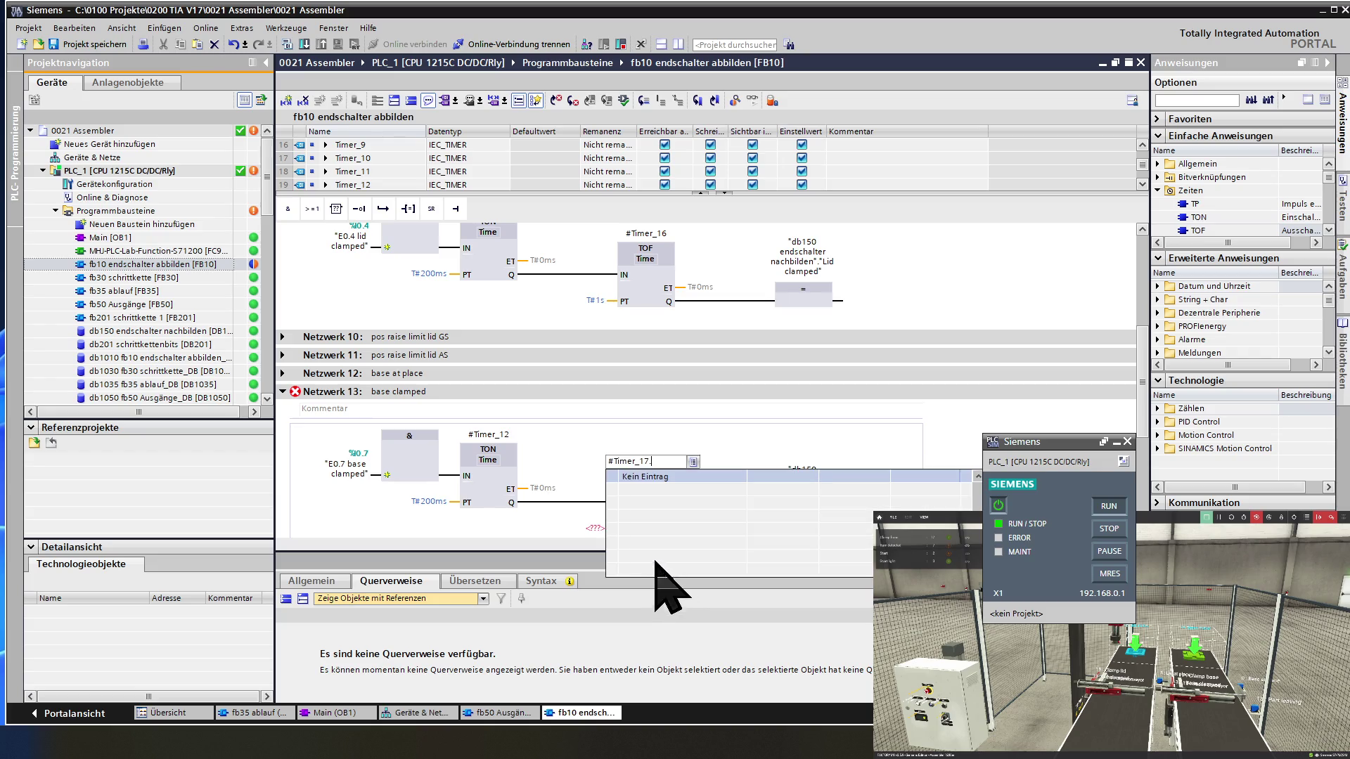
{"action": "left_click", "coordinate": [592, 532]}
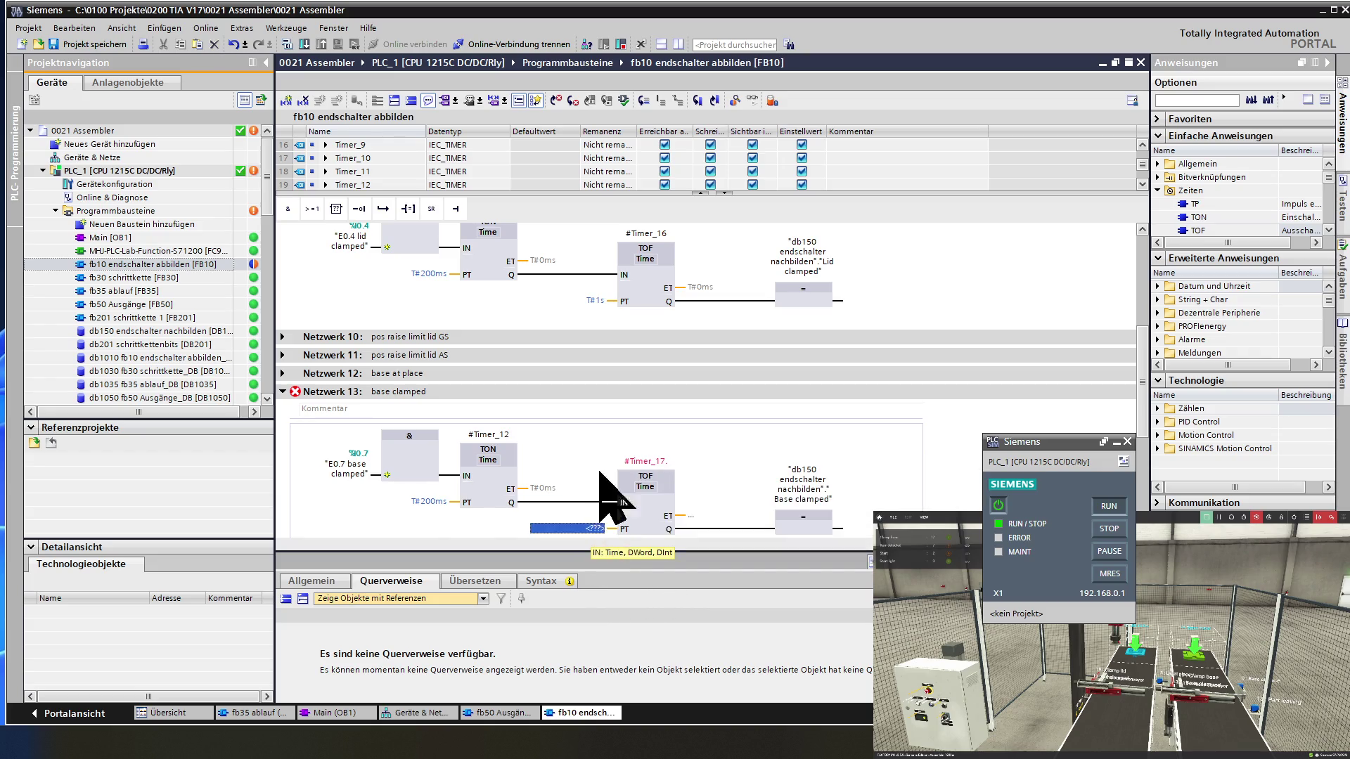
{"action": "scroll", "coordinate": [605, 467], "scroll_direction": "up", "scroll_amount": 3}
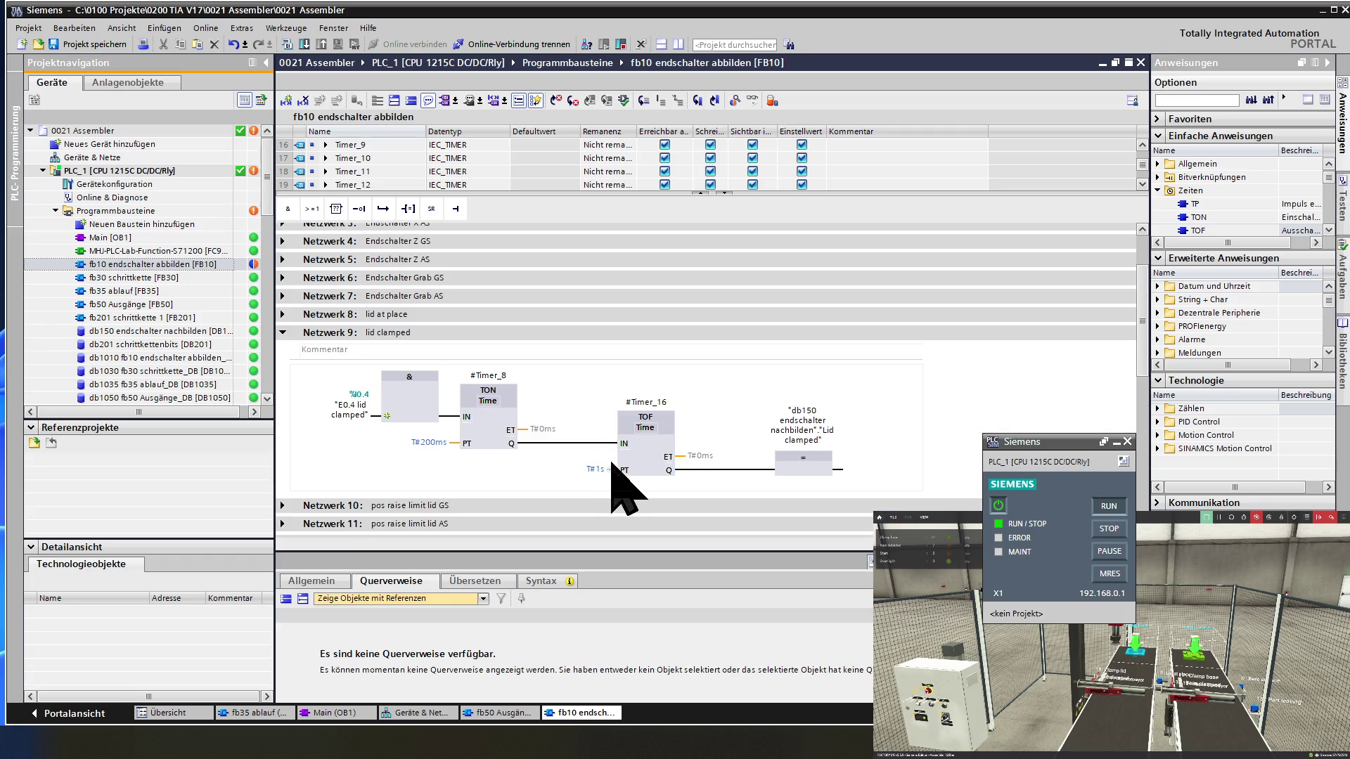
- Set the TOF preset to T#1s and confirm the Timer_17 instance name
{"action": "double_click", "coordinate": [601, 469]}
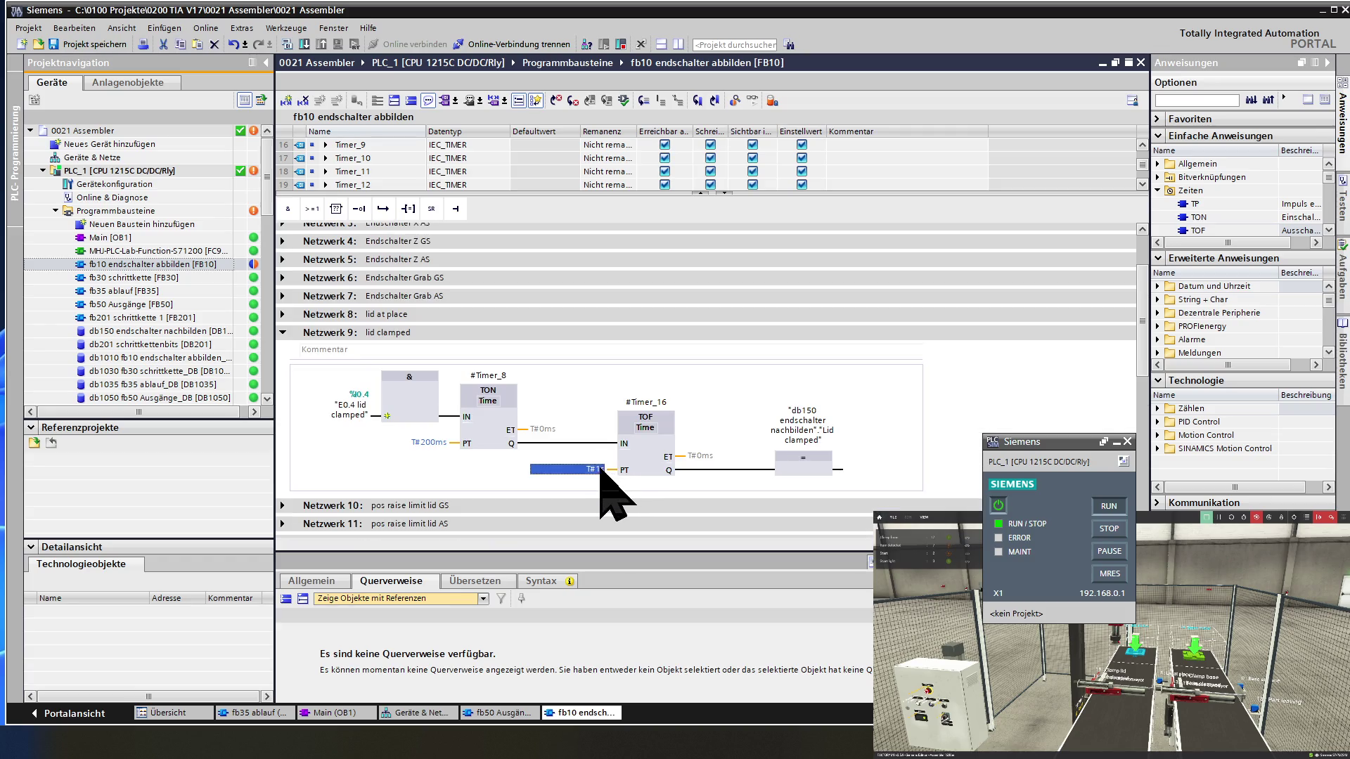
{"action": "scroll", "coordinate": [603, 477], "scroll_direction": "down", "scroll_amount": 3}
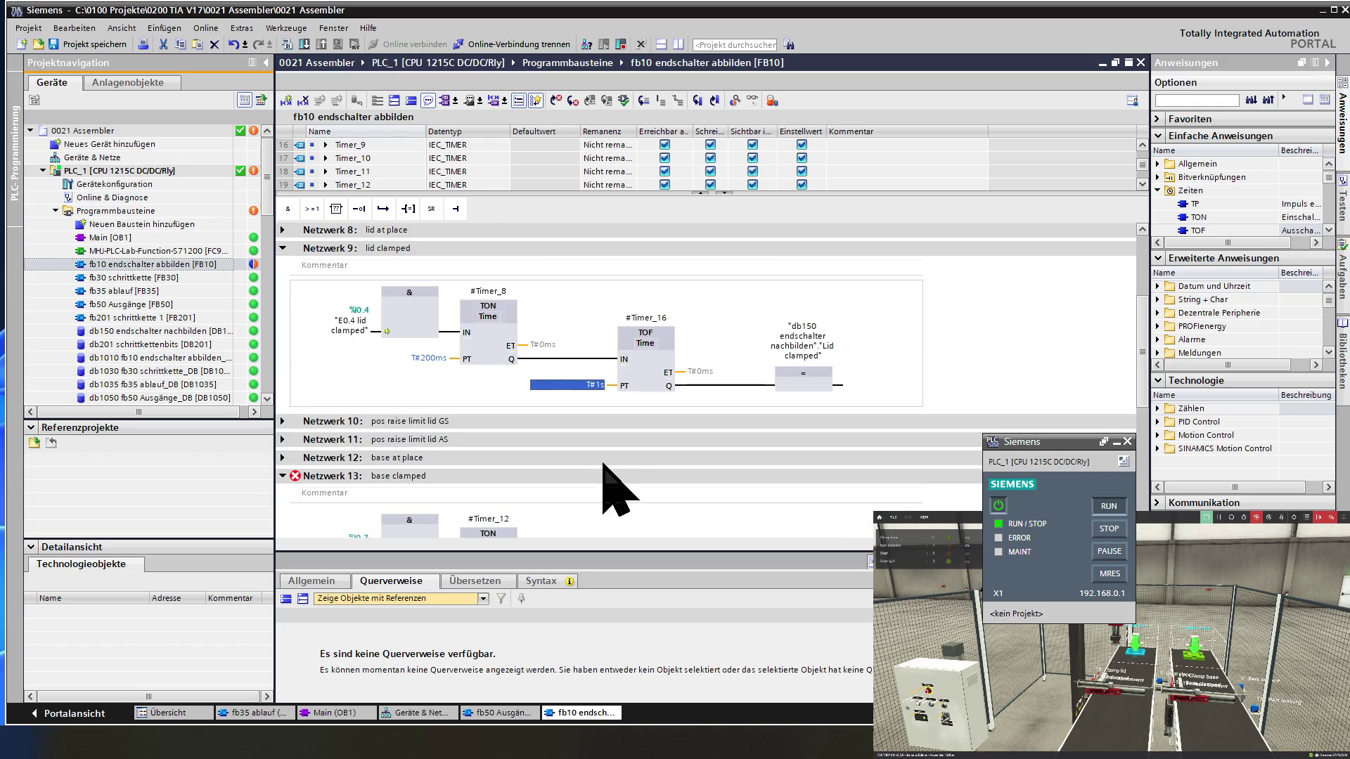
{"action": "scroll", "coordinate": [609, 489], "scroll_direction": "down", "scroll_amount": 2}
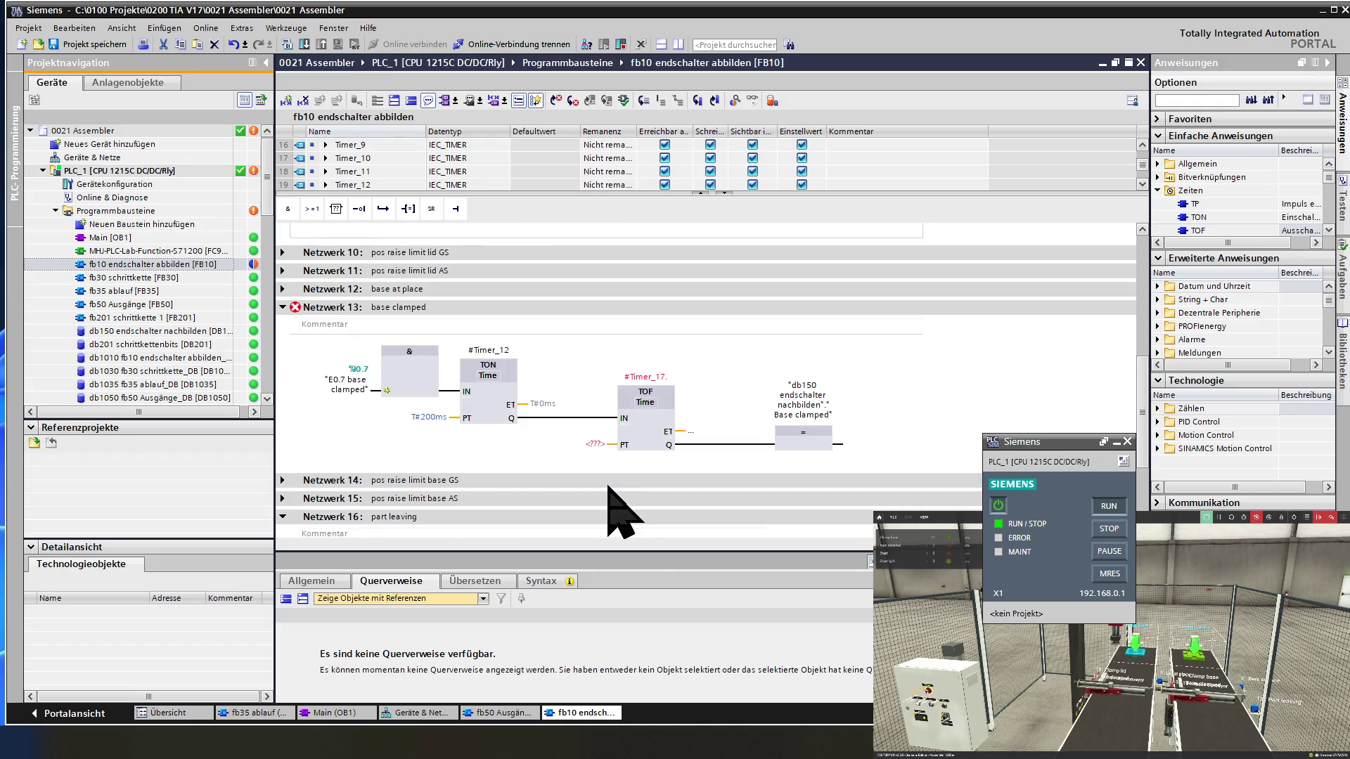
{"action": "double_click", "coordinate": [596, 444]}
{"action": "type", "text": "T#1s"}
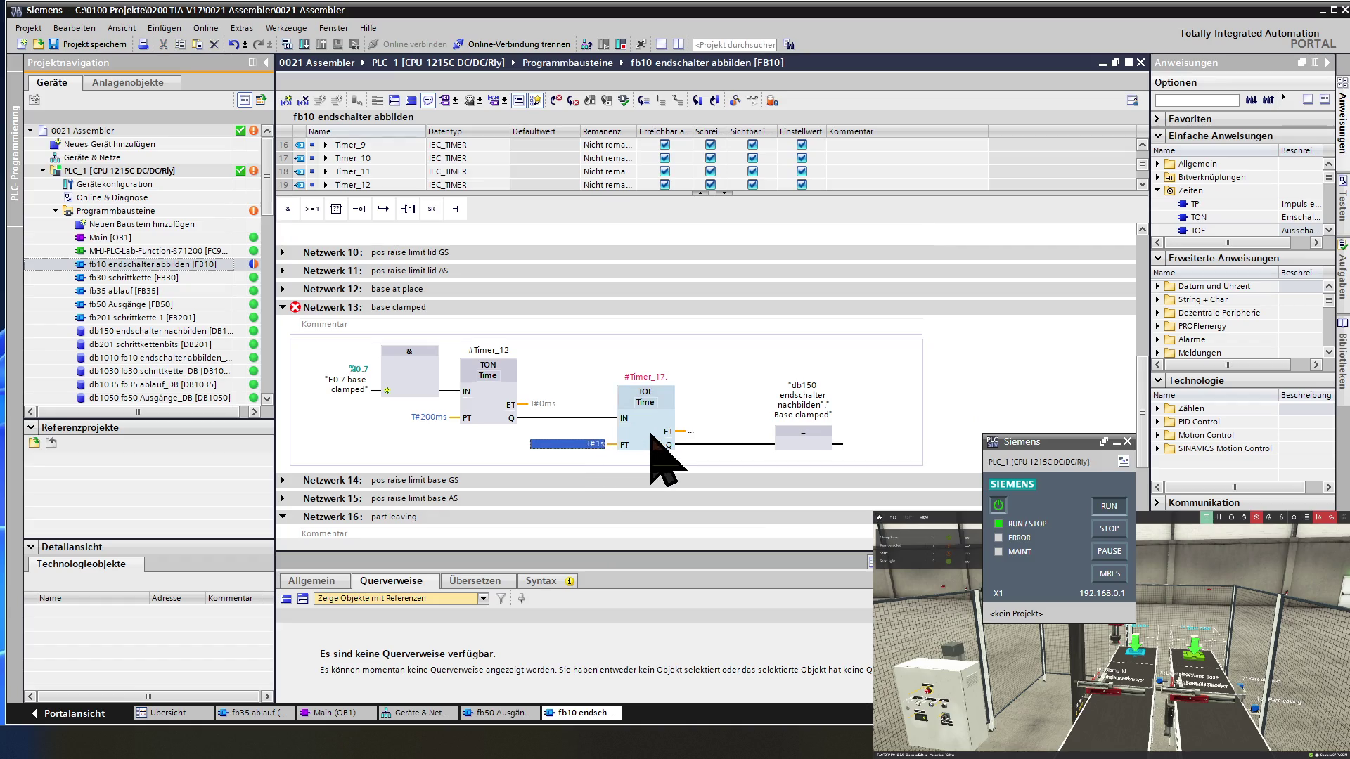
{"action": "double_click", "coordinate": [671, 377]}
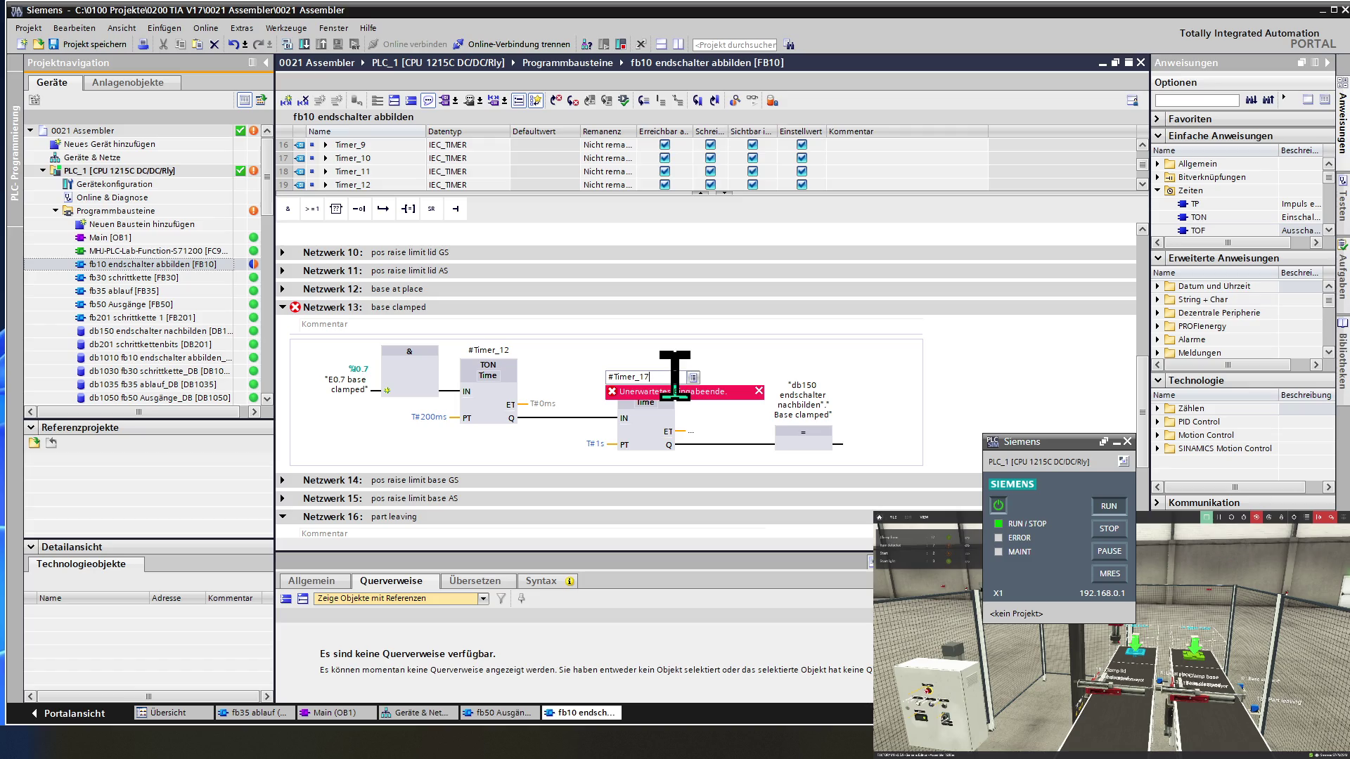
{"action": "key", "text": "Return"}
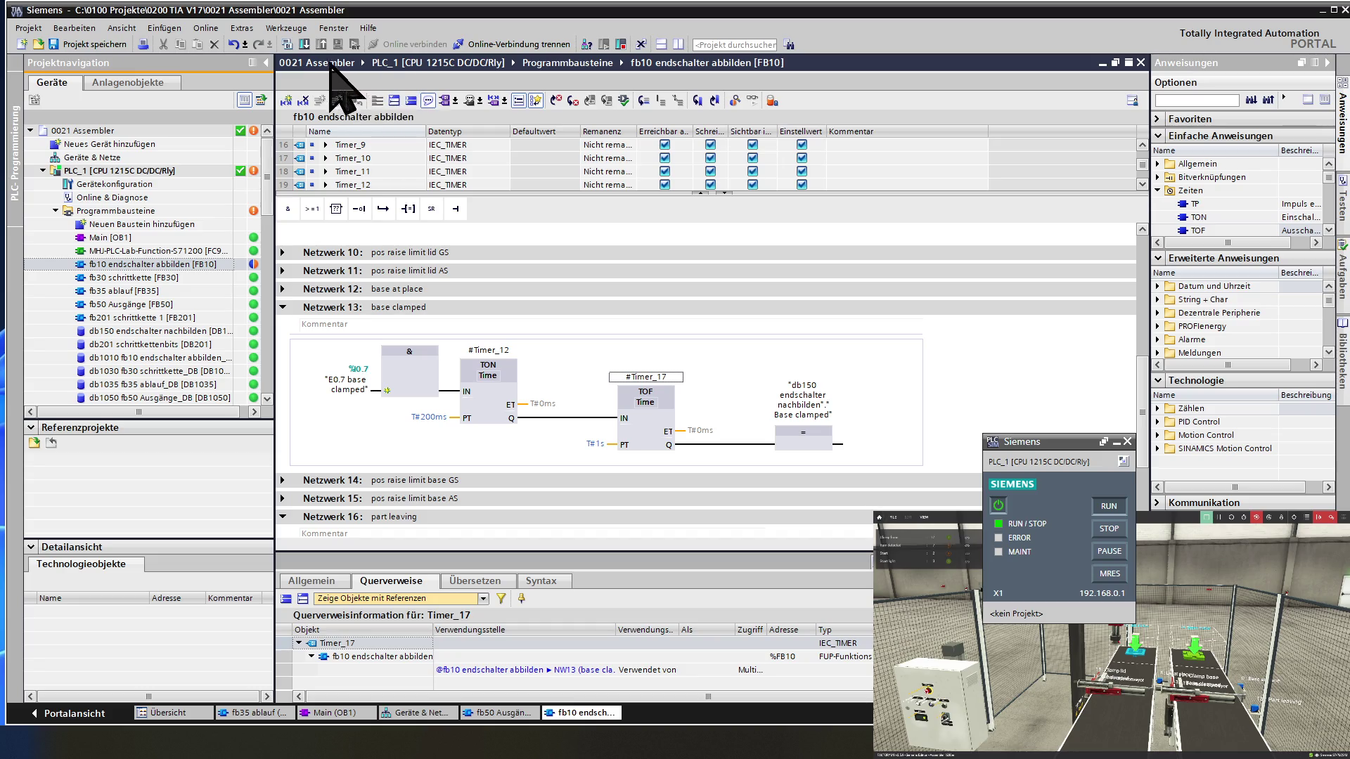
- Download the program to the simulated PLC_1 and save the 0021 Assembler project
{"action": "left_click", "coordinate": [304, 44]}
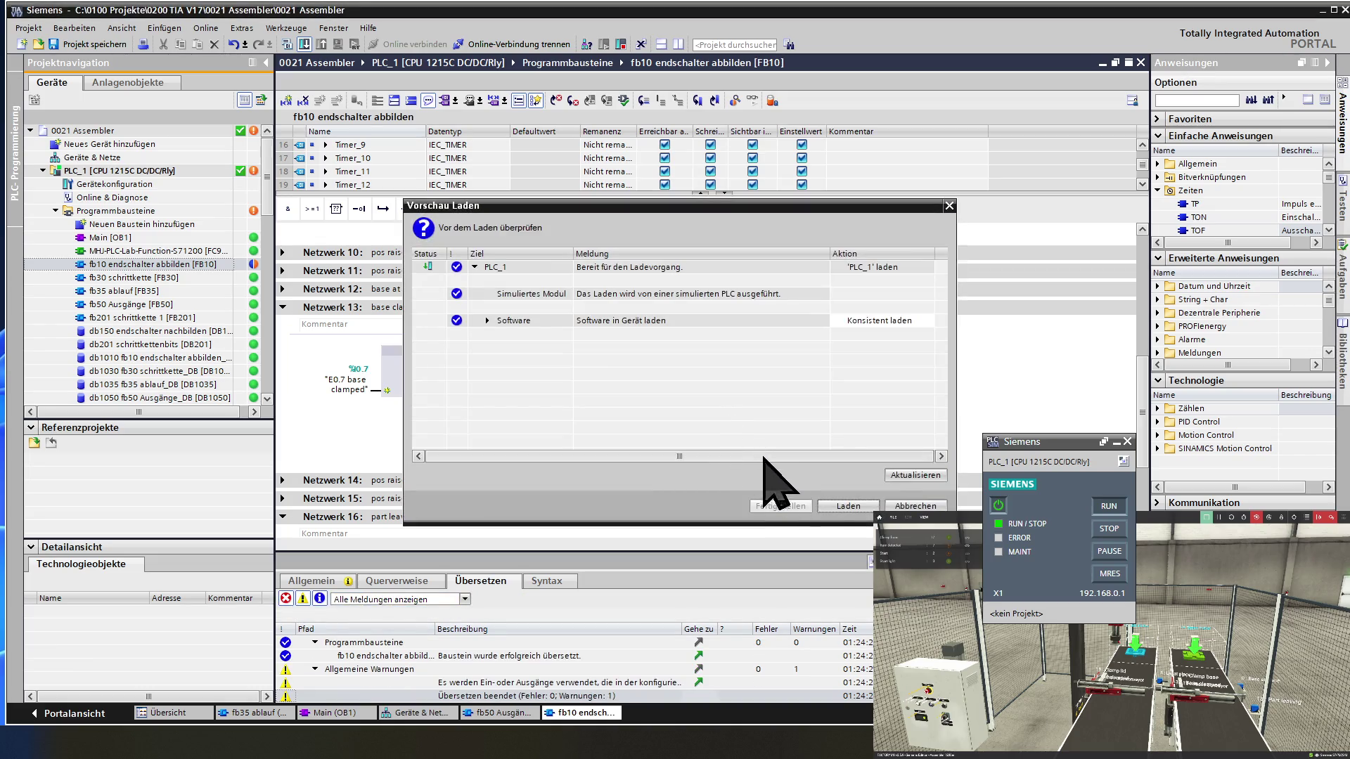
{"action": "left_click", "coordinate": [849, 507]}
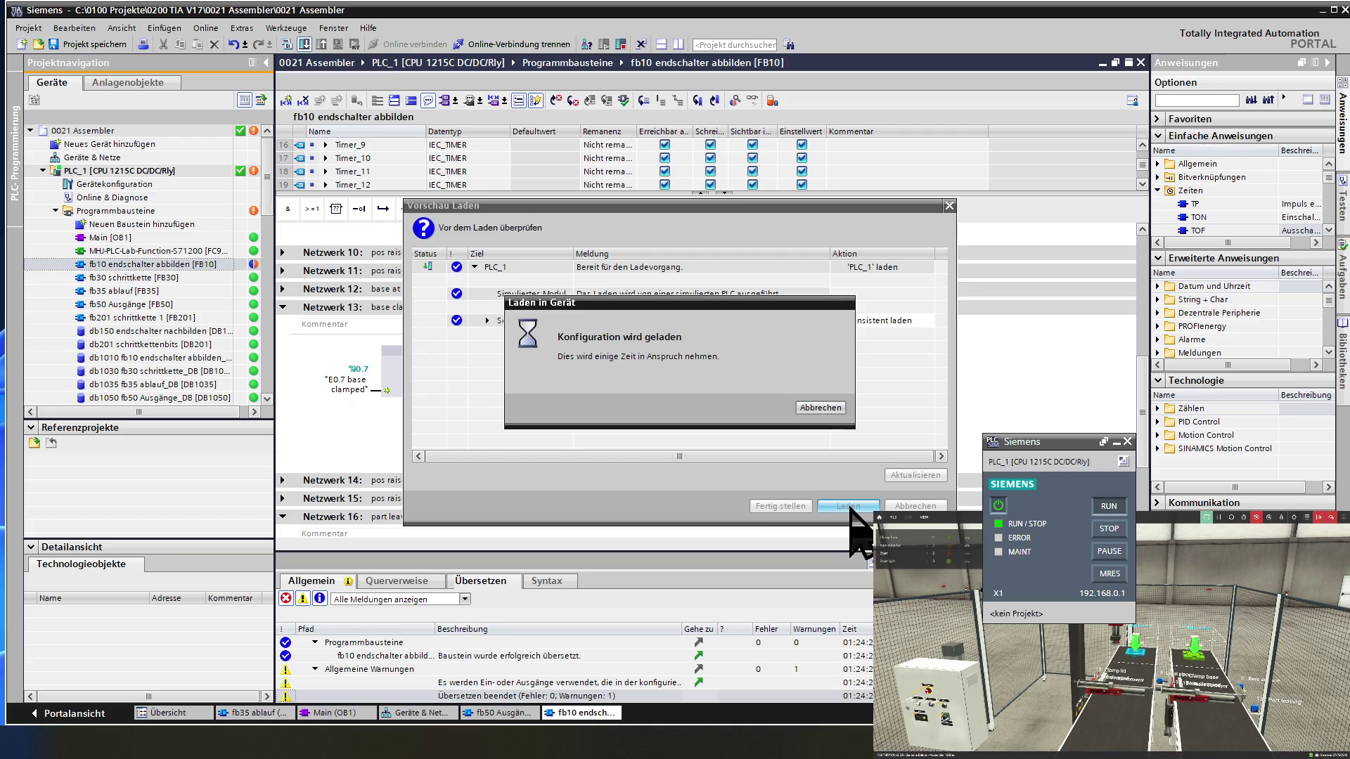
{"action": "left_click", "coordinate": [850, 506]}
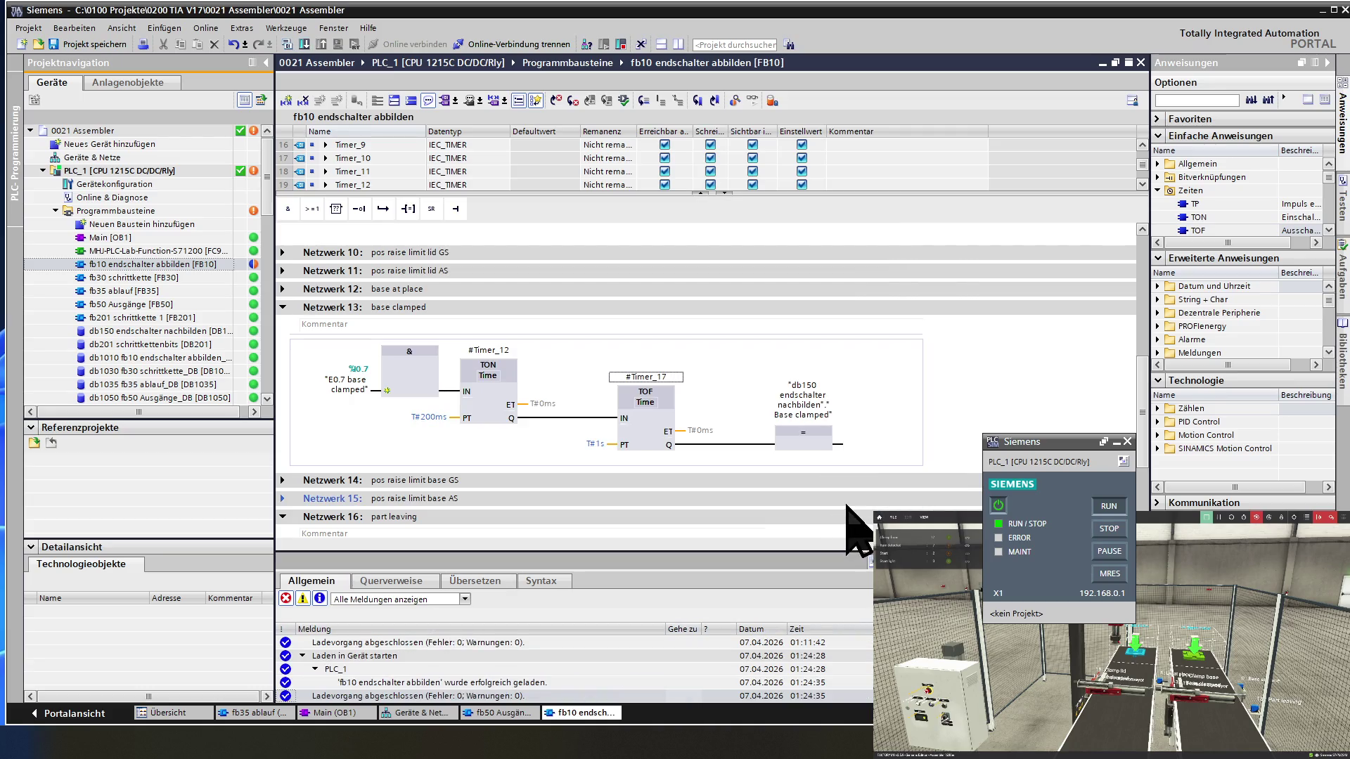
{"action": "left_click", "coordinate": [99, 43]}
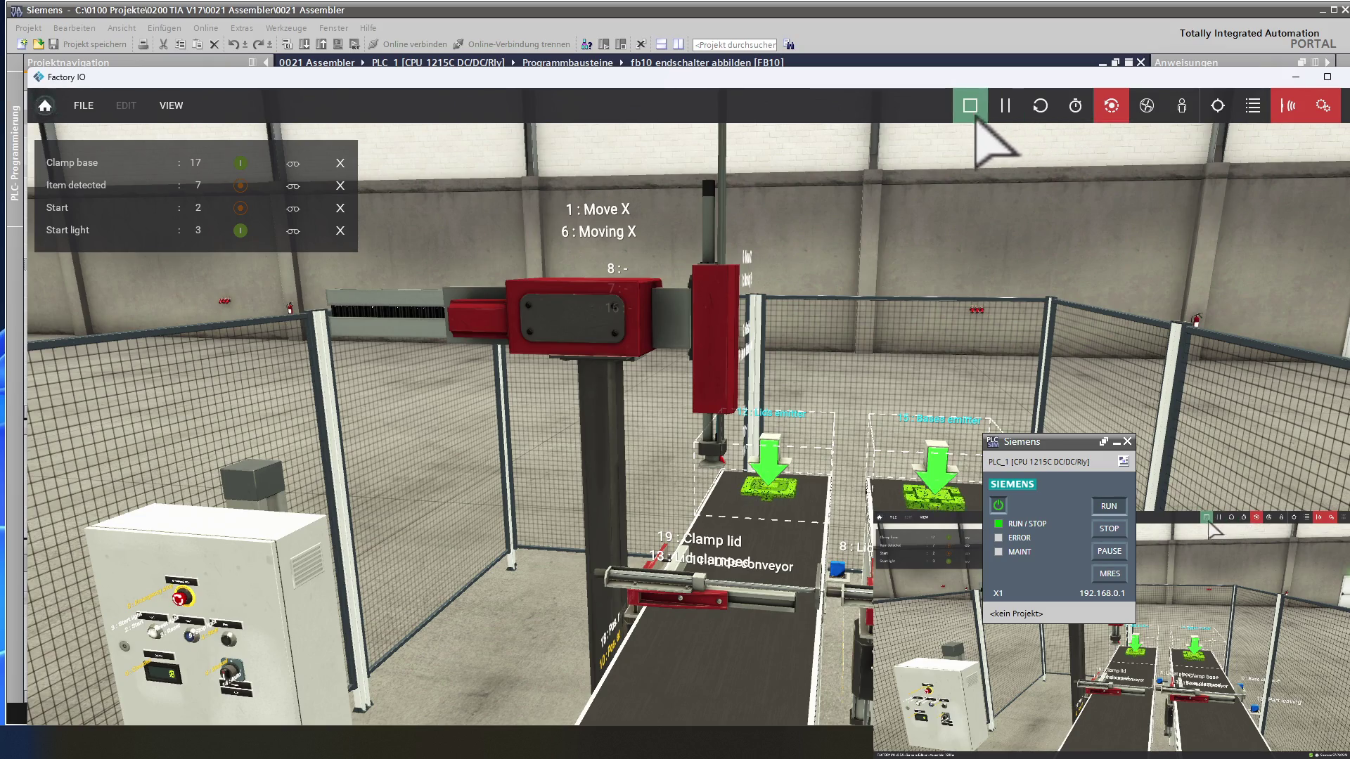
- Orbit the Factory IO camera to view the gantry, conveyors and control panel of the running assembler
{"action": "mouse_move", "coordinate": [467, 551]}
{"action": "right_mouse_down"}
{"action": "mouse_move", "coordinate": [512, 557]}
{"action": "mouse_move", "coordinate": [552, 537]}
{"action": "mouse_move", "coordinate": [437, 542]}
{"action": "mouse_move", "coordinate": [513, 542]}
{"action": "right_mouse_up"}
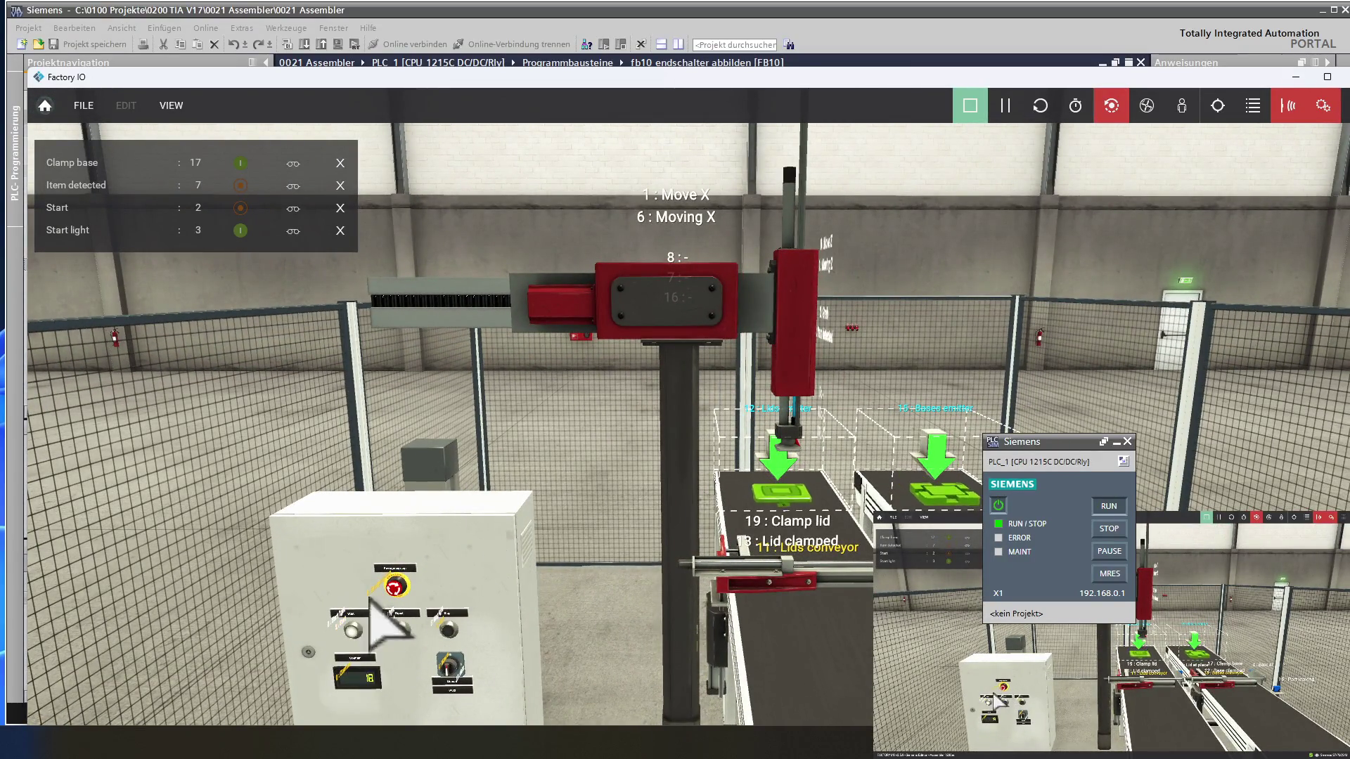
{"action": "mouse_move", "coordinate": [370, 599]}
{"action": "right_mouse_down"}
{"action": "mouse_move", "coordinate": [431, 536]}
{"action": "mouse_move", "coordinate": [415, 446]}
{"action": "right_mouse_up"}
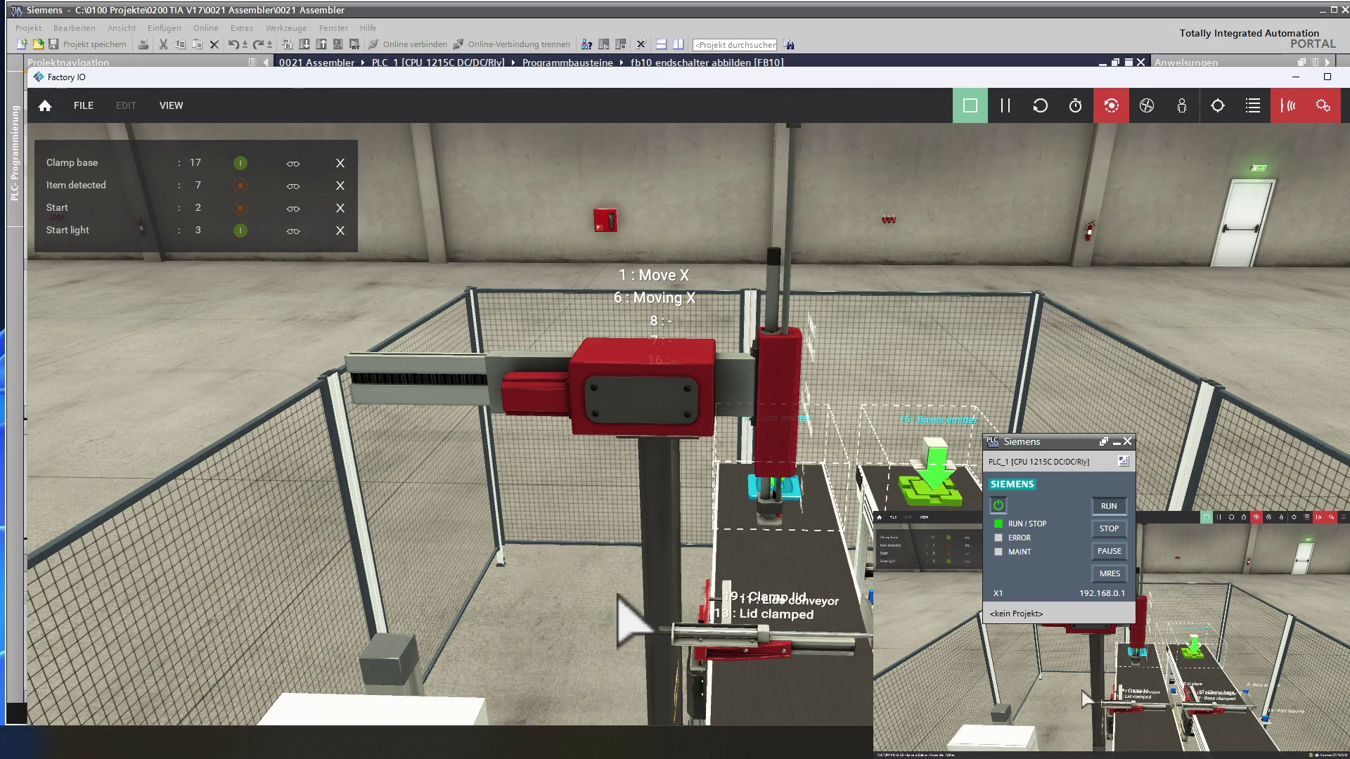
{"action": "mouse_move", "coordinate": [627, 617]}
{"action": "right_mouse_down"}
{"action": "mouse_move", "coordinate": [614, 567]}
{"action": "mouse_move", "coordinate": [629, 687]}
{"action": "right_mouse_up"}
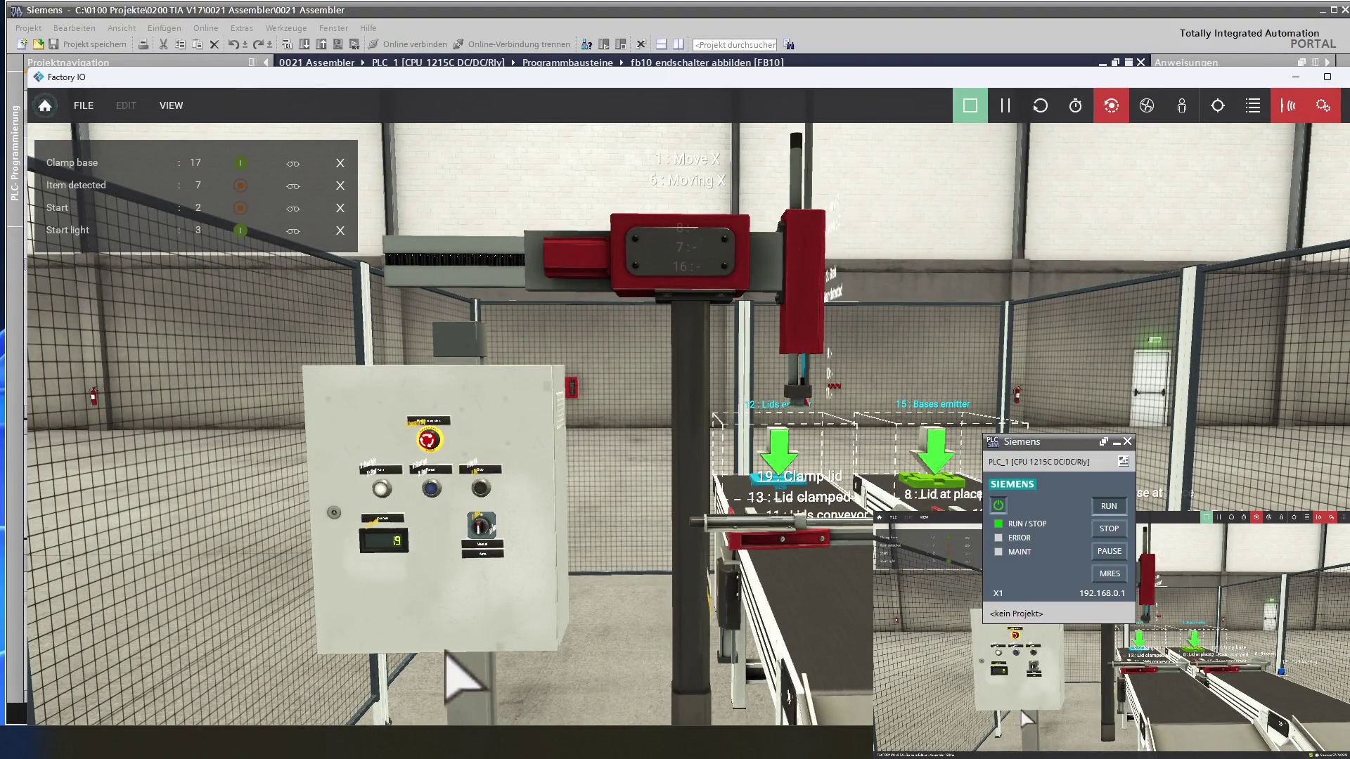
- Start the assembler with the control panel's Start button and recentre the view on the gantry
{"action": "left_click", "coordinate": [381, 485]}
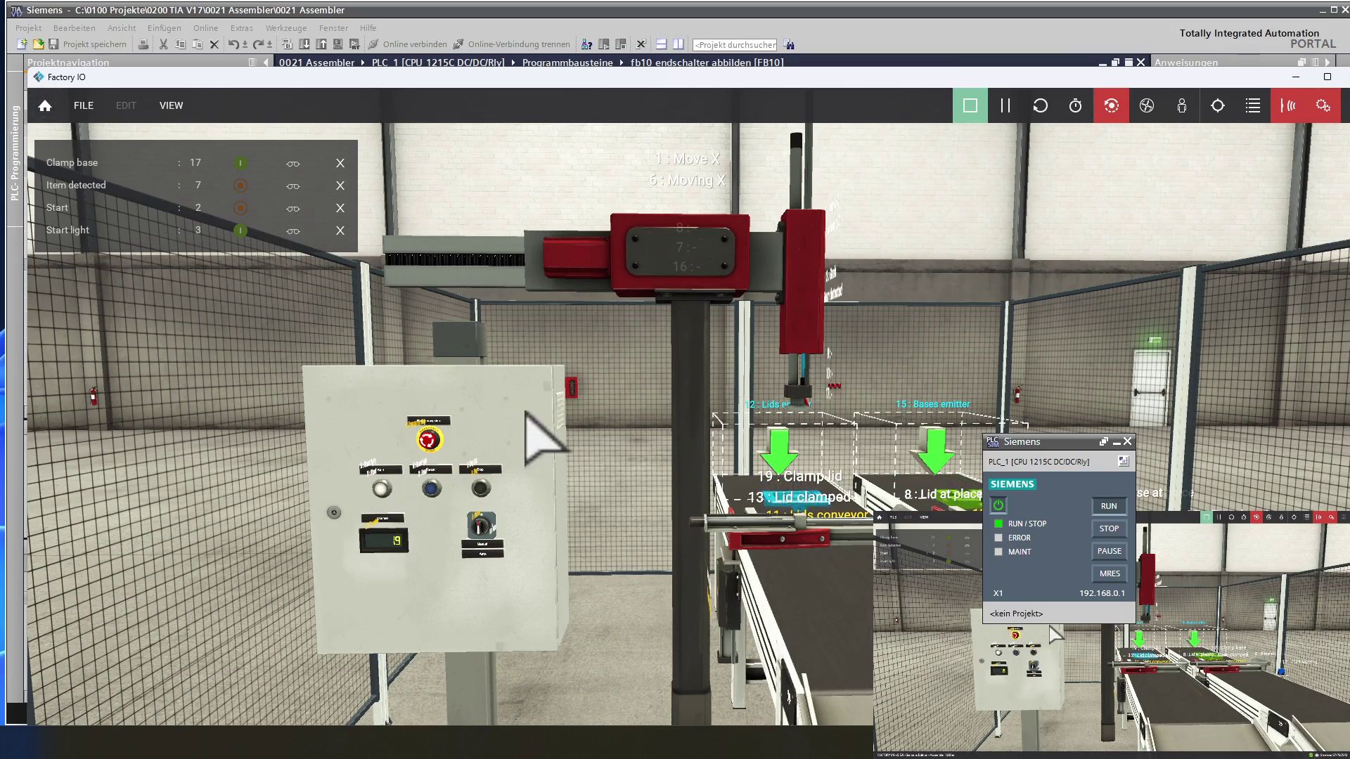
{"action": "mouse_move", "coordinate": [545, 440]}
{"action": "right_mouse_down"}
{"action": "mouse_move", "coordinate": [530, 458]}
{"action": "mouse_move", "coordinate": [512, 347]}
{"action": "right_mouse_up"}
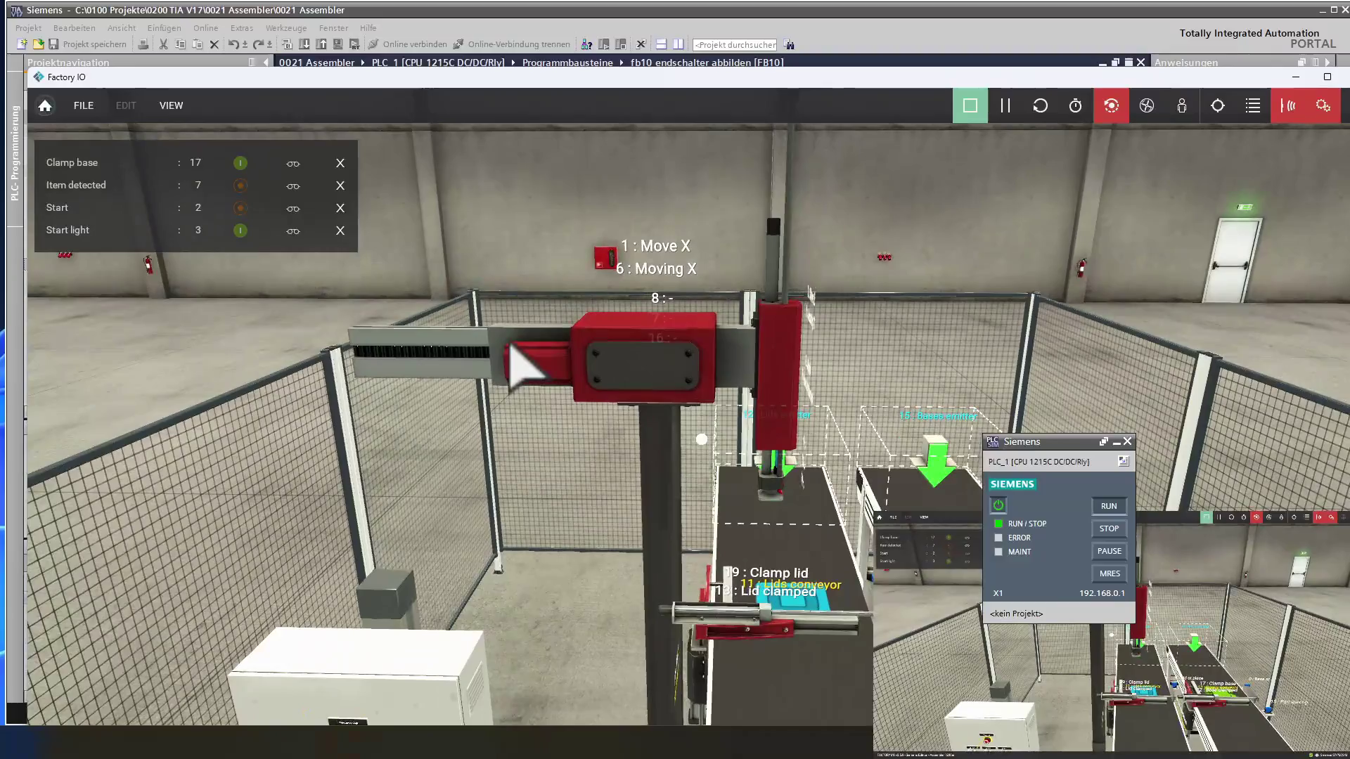